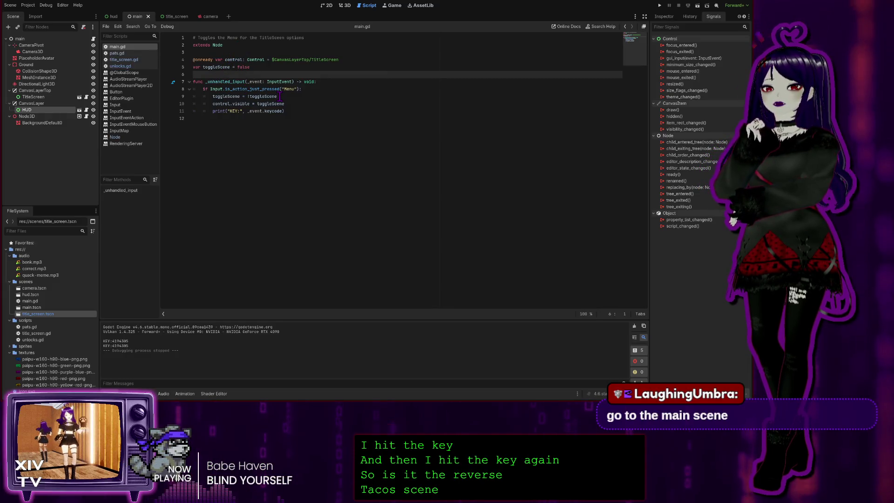
Change line 9 of main.gd to set toggleScene to true, then test-run the game.
drag(280, 96, 247, 97)
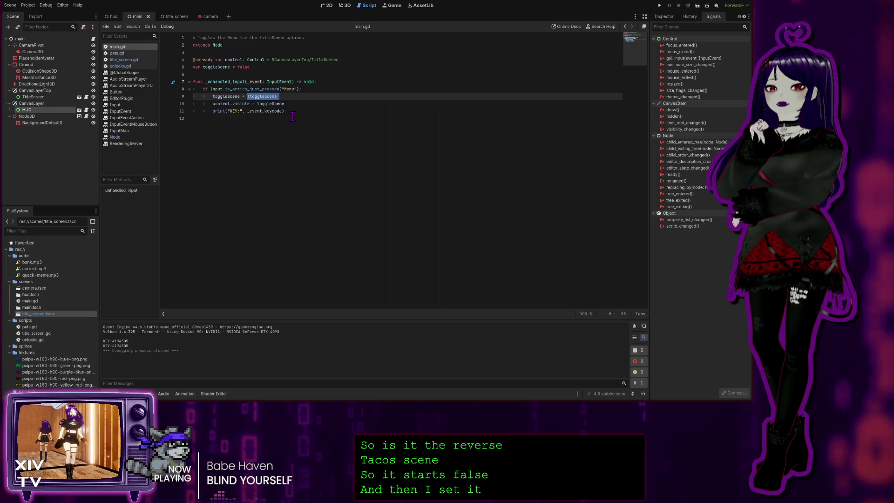
text(t)
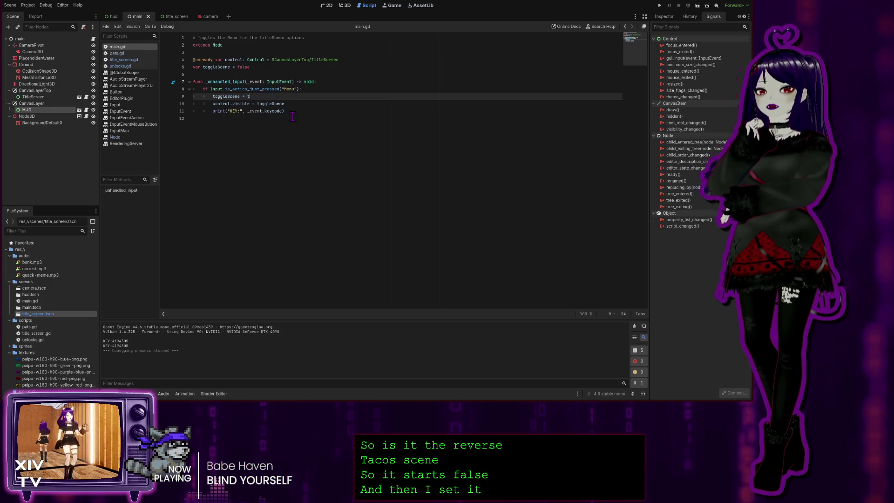
text(ru)
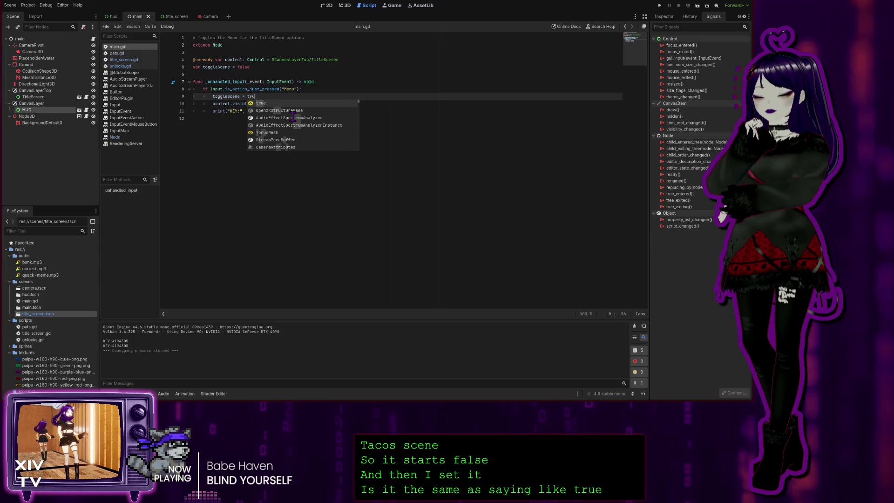
key(Return)
click(293, 118)
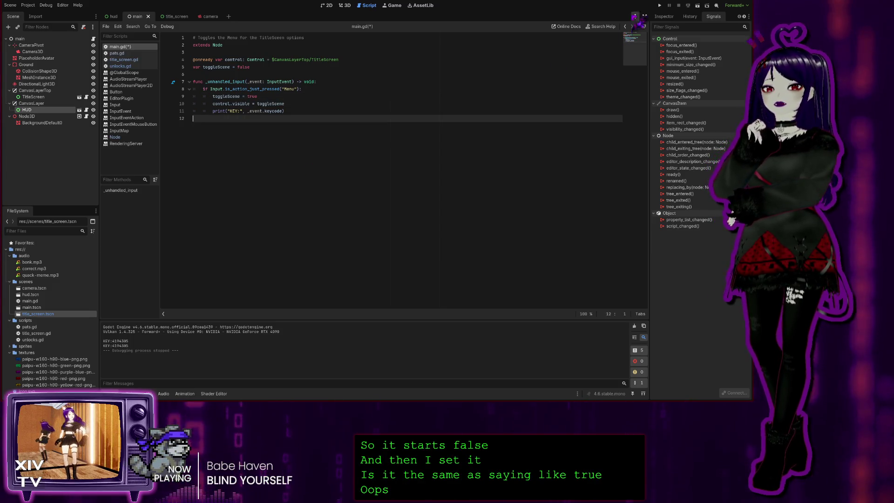
click(659, 5)
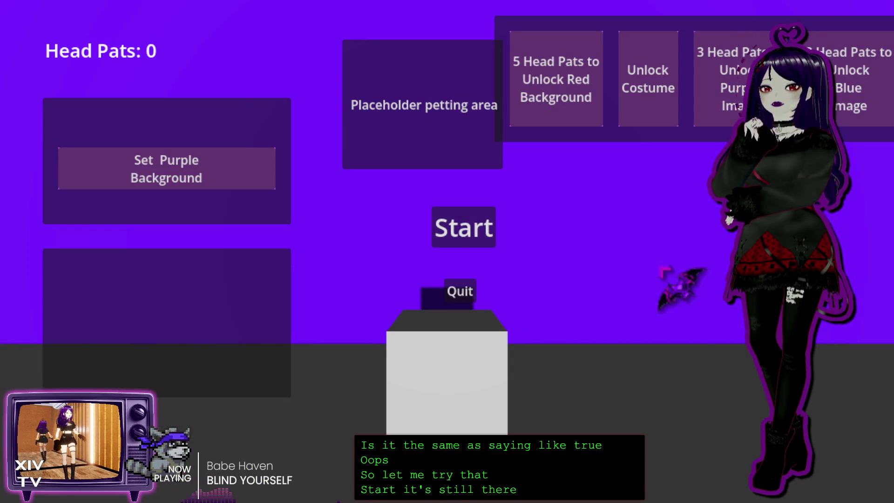
key(F8)
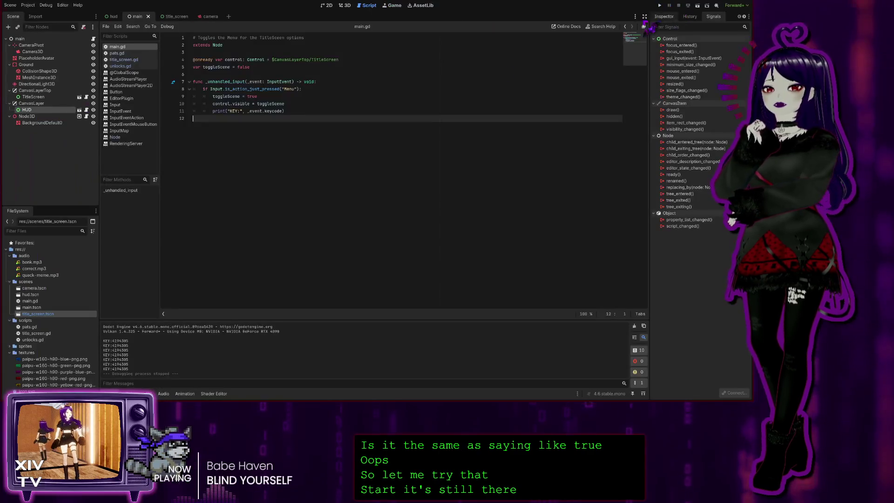
Begin reverting line 9's true value back to the inverted toggleScene.
click(305, 104)
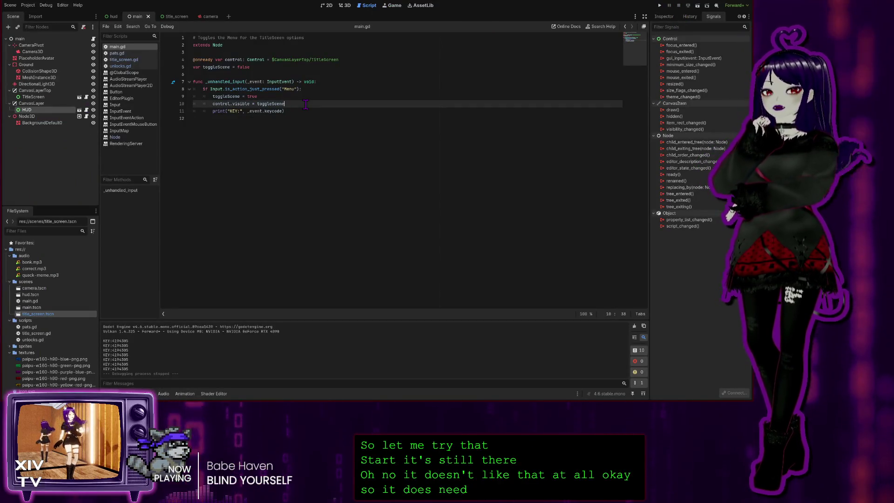
key(Up)
key(BackSpace)
key(BackSpace)
text(i)
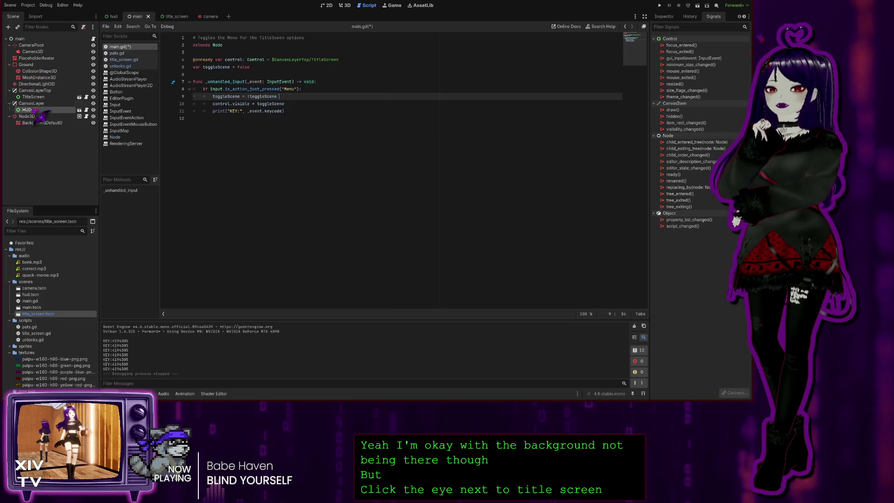
Hide the TitleScreen node in the main scene using its Scene-dock eye icon.
click(28, 97)
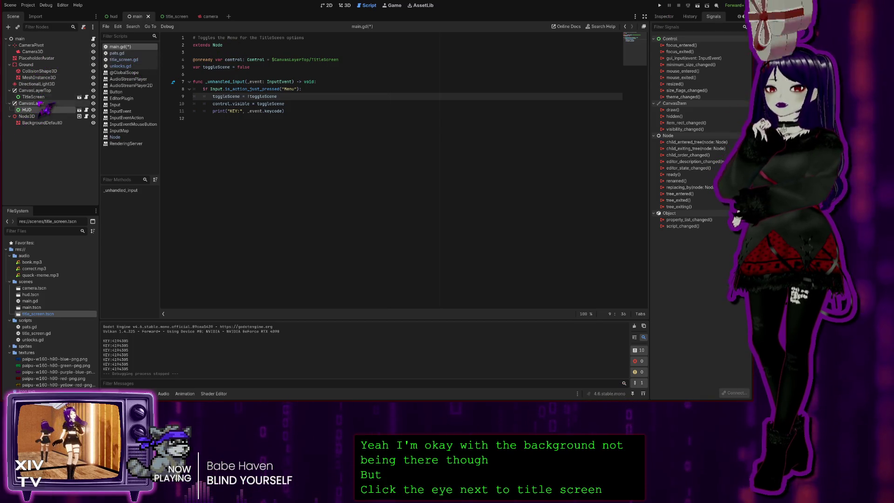
click(94, 97)
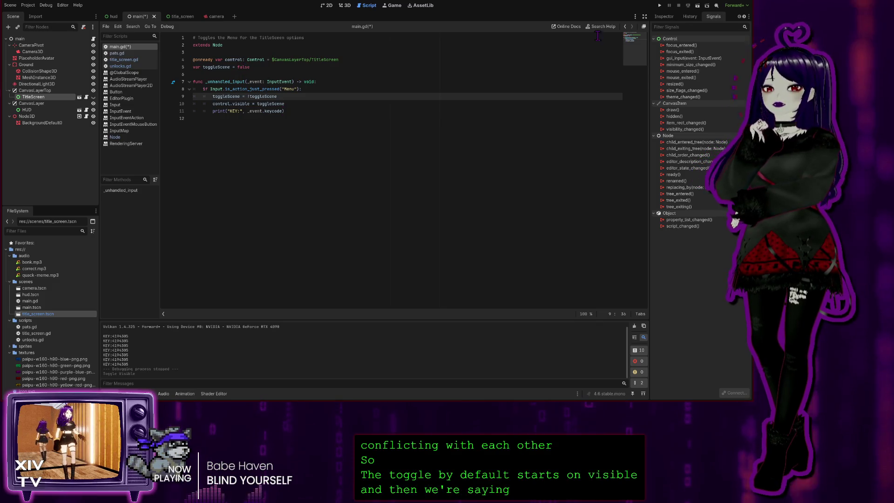
click(659, 5)
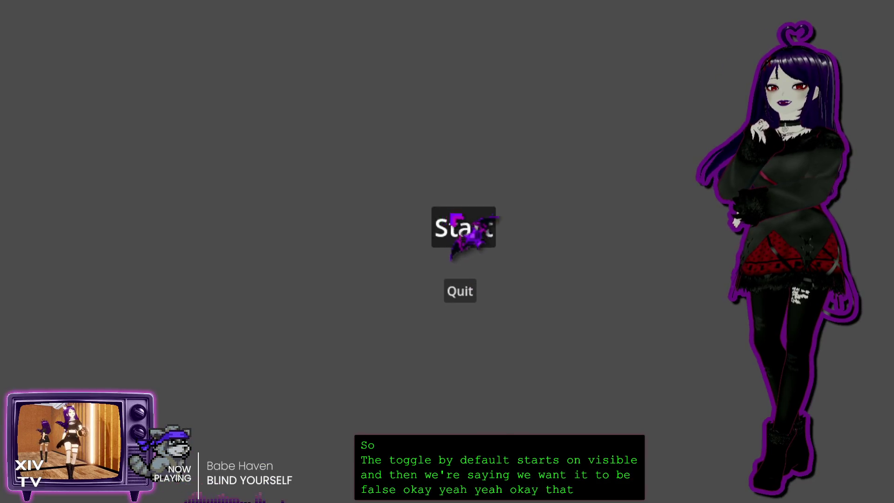
click(461, 227)
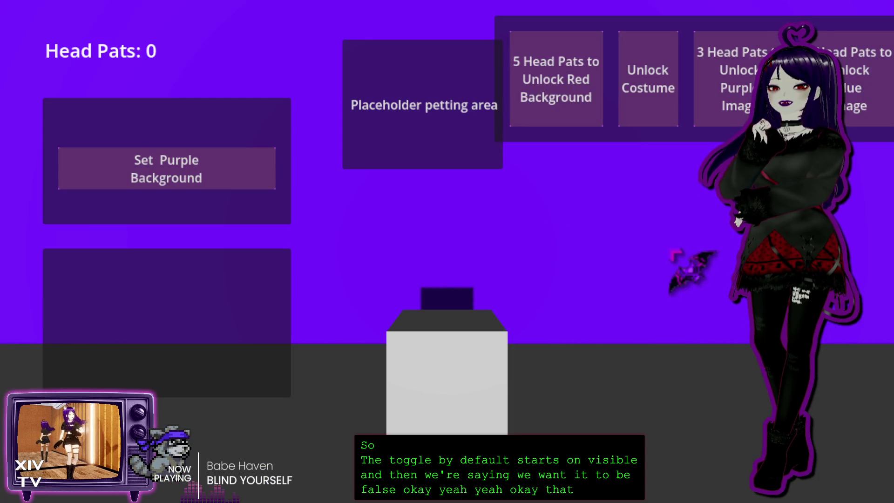
key(Escape)
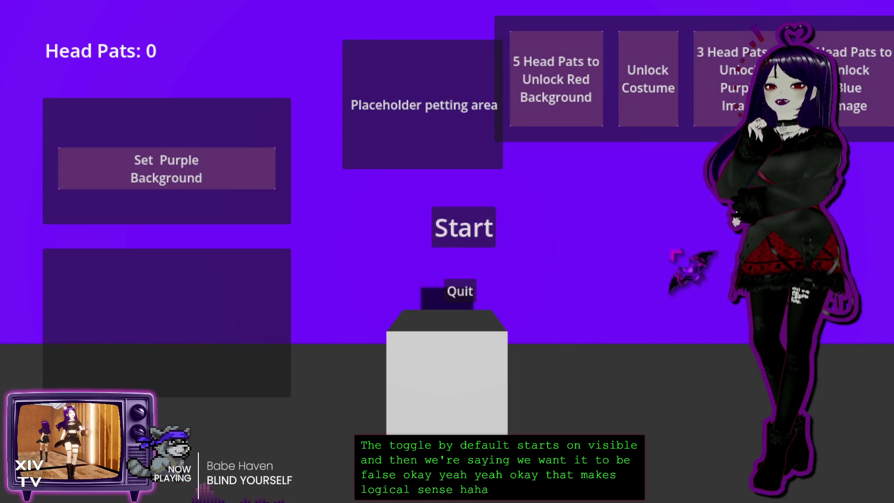
key(Escape)
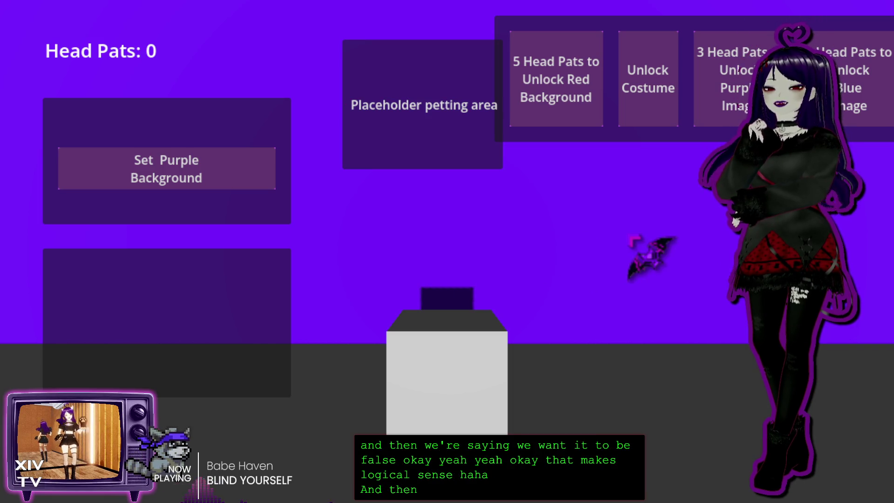
key(Escape)
key(Escape)
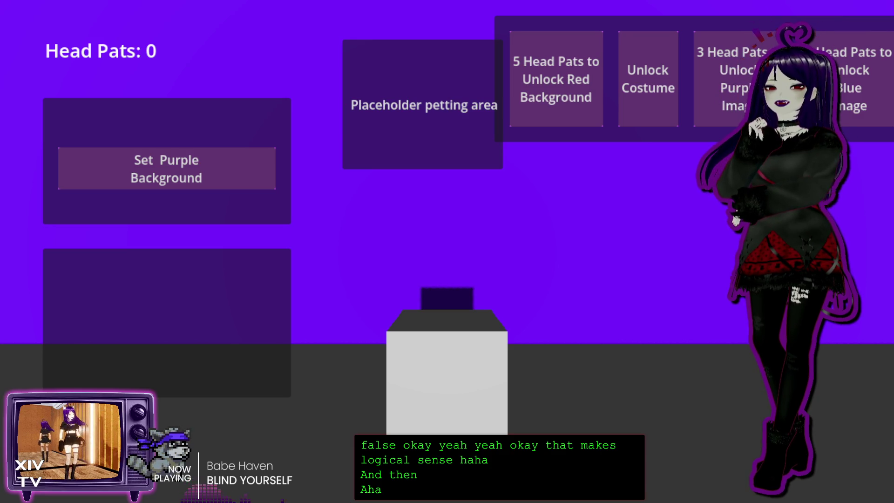
key(F8)
click(257, 227)
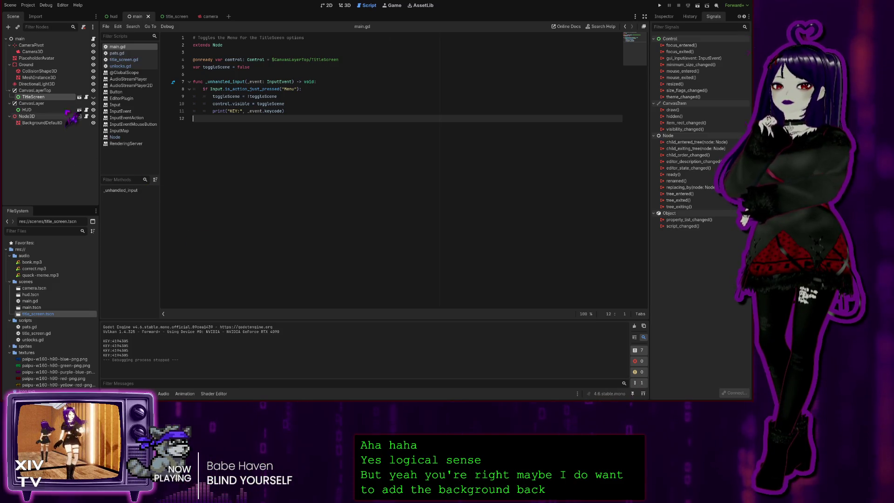
View the title_screen layout in 2D with the Inspector showing, then switch to the hud scene.
click(179, 17)
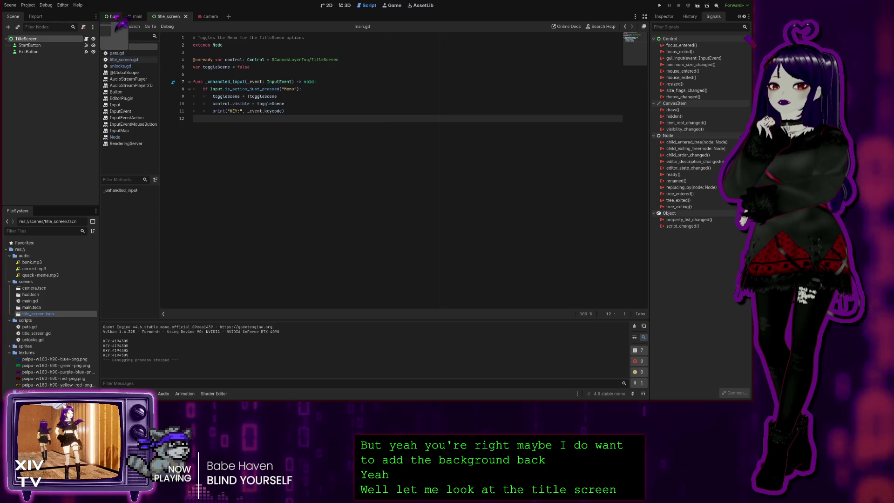
click(327, 7)
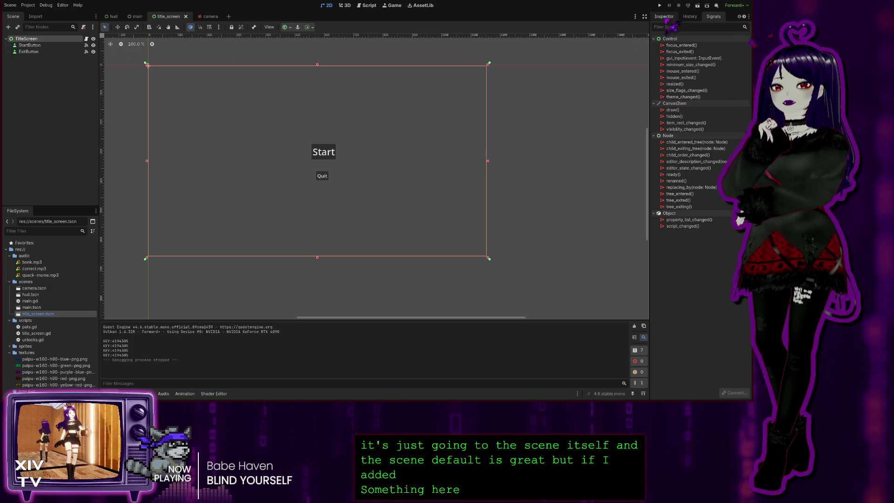
click(666, 19)
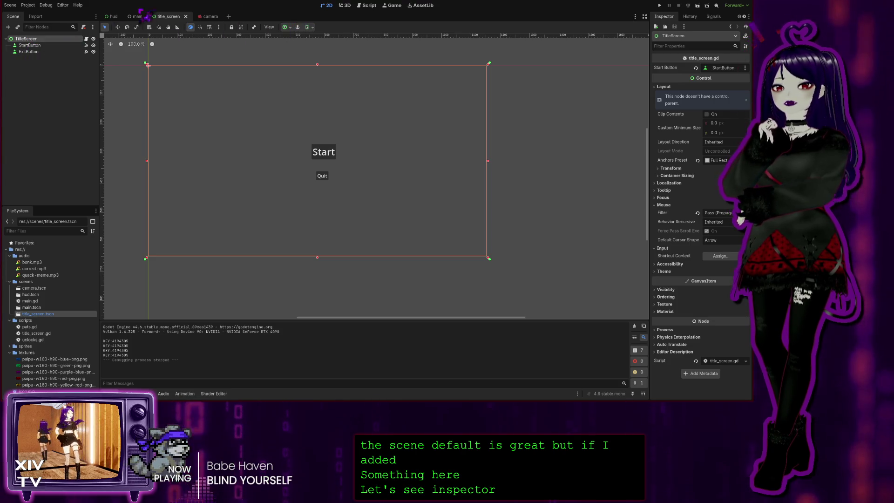
click(111, 17)
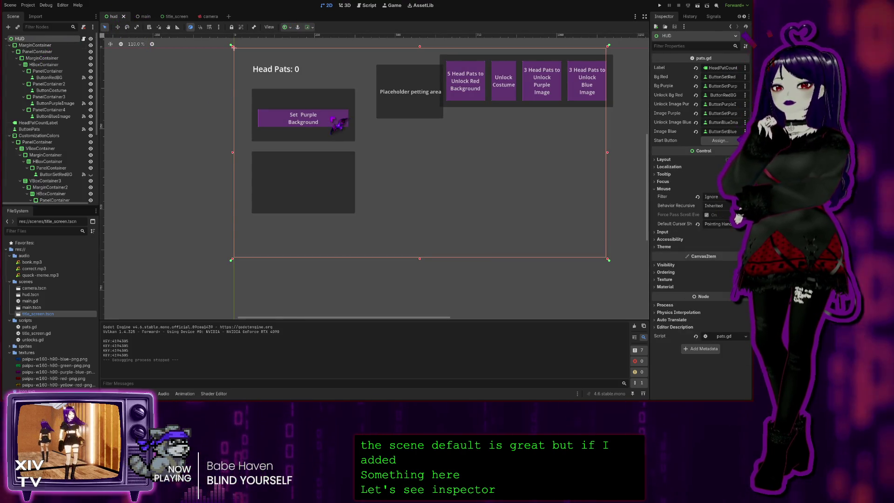
Inspect the hud's MarginContainer and PanelContainer style overrides.
click(37, 45)
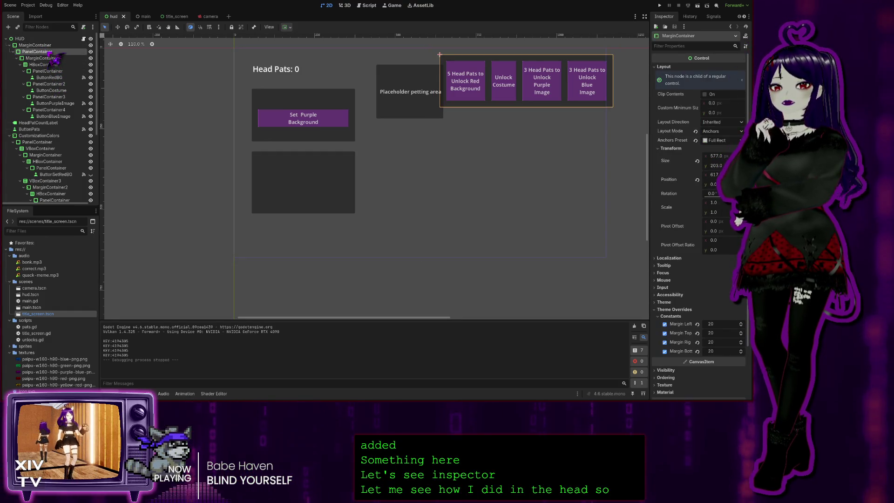
click(47, 52)
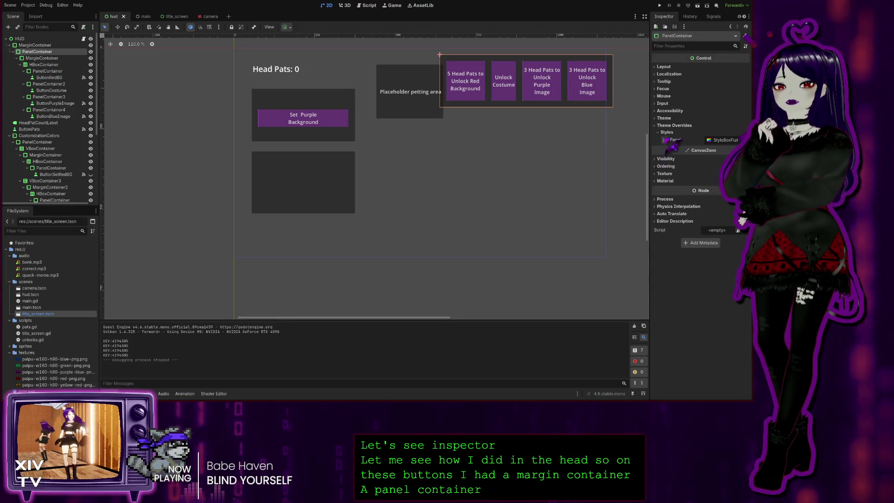
click(665, 133)
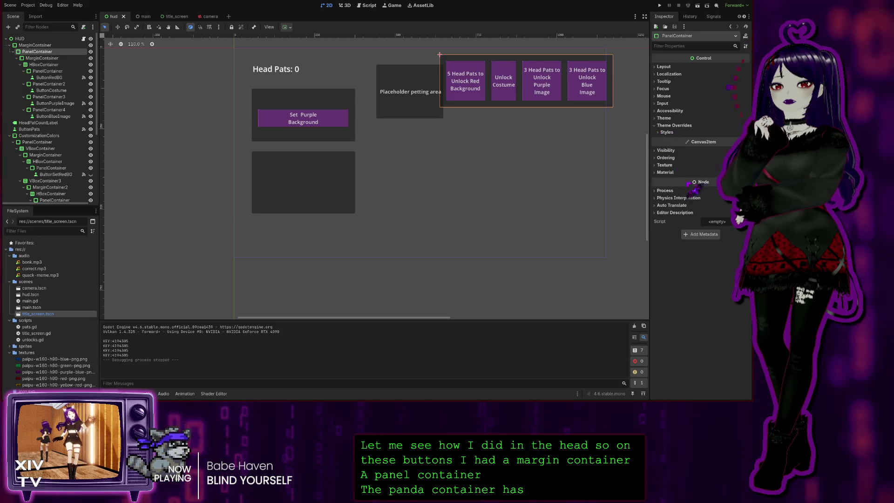
click(666, 133)
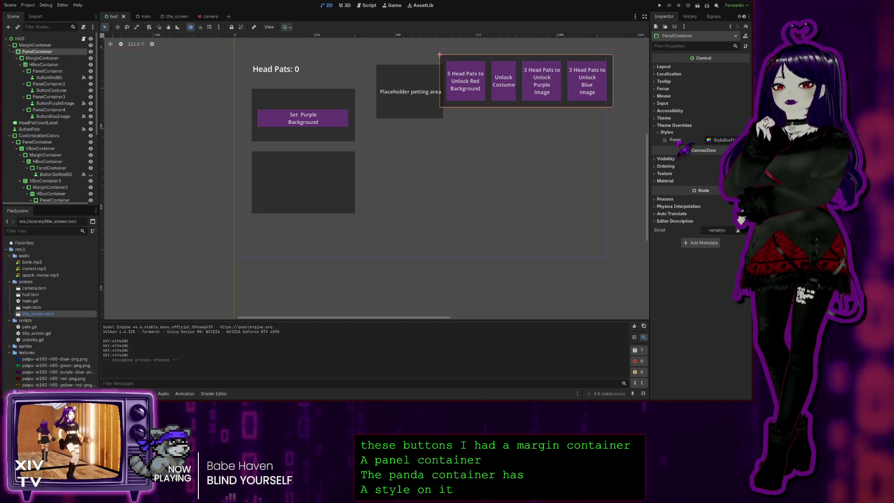
click(34, 45)
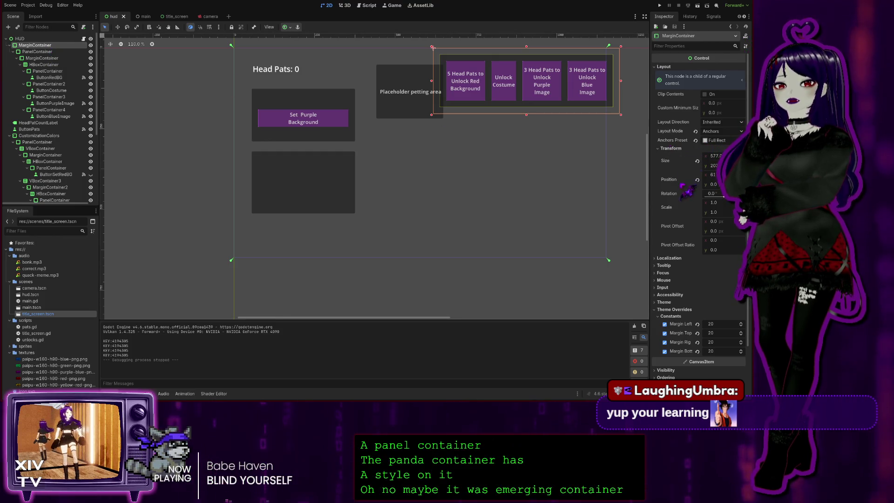
scroll(699, 257, down, 3)
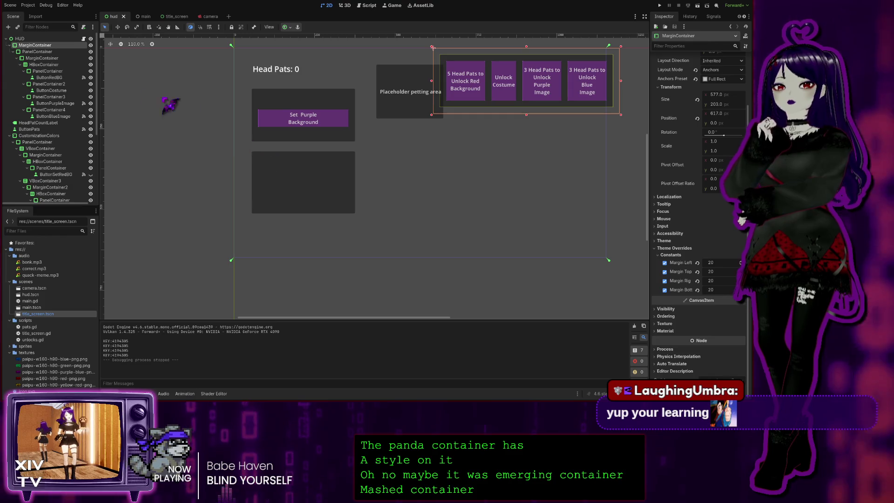
click(46, 52)
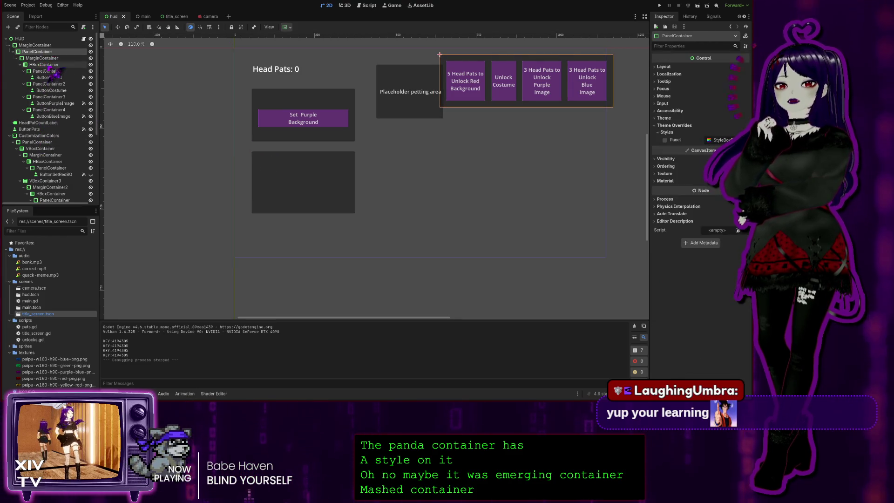
Examine the margins, HBoxContainer and the unlock panel's purple StyleBox, then return to title_screen.
click(51, 59)
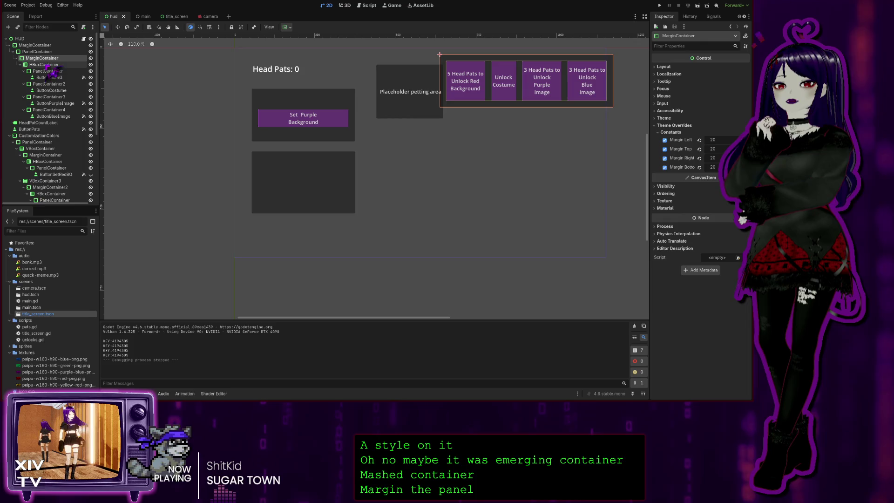
click(49, 65)
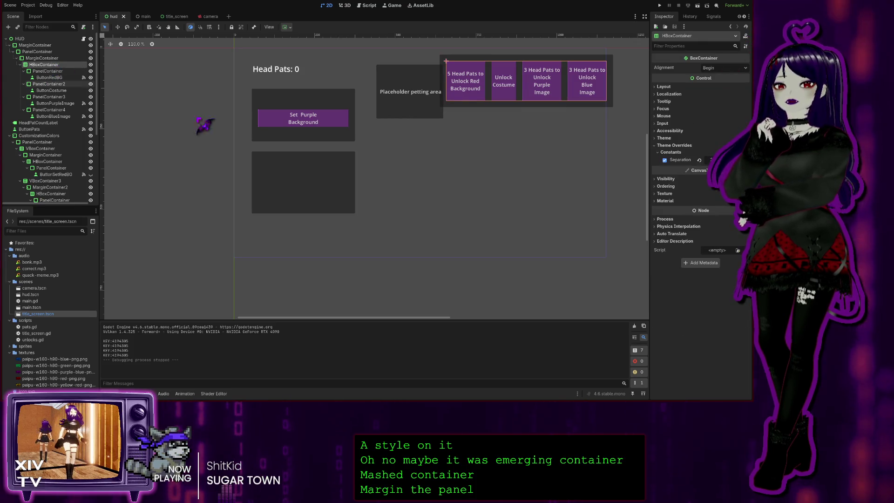
click(48, 71)
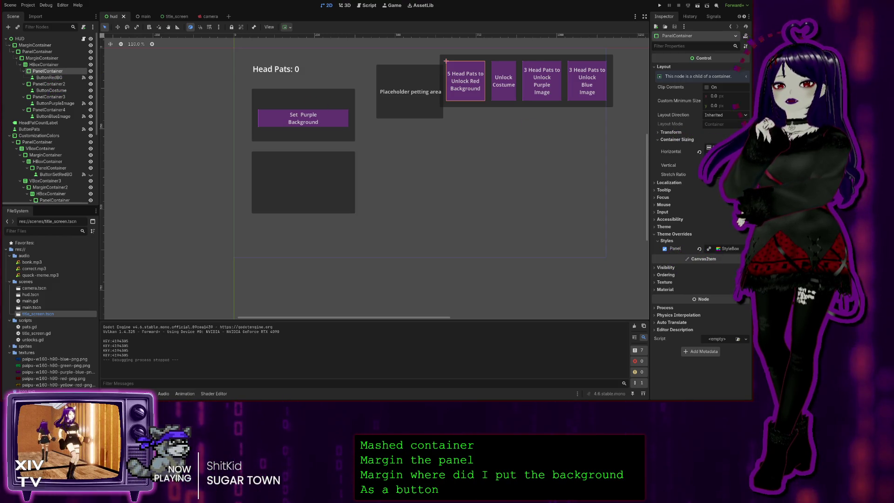
click(729, 249)
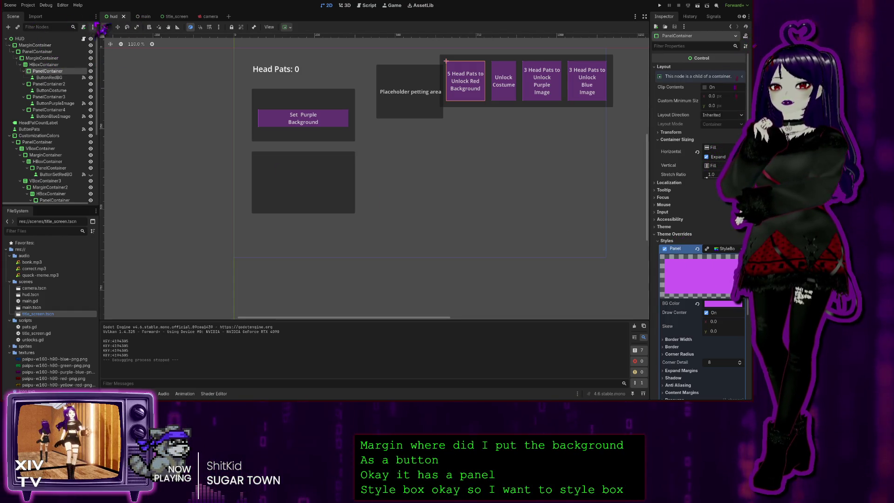
click(171, 17)
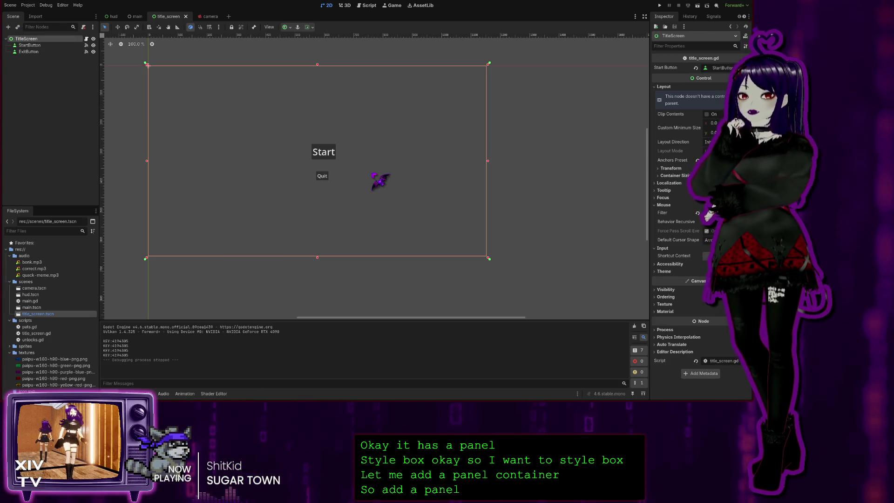
Add a PanelContainer under TitleScreen and move the Start and Quit buttons into it.
key(Return)
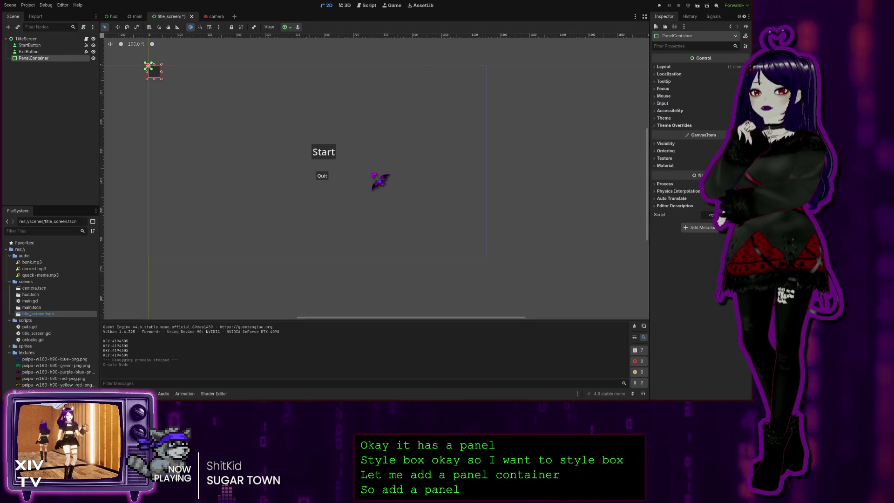
drag(31, 58, 39, 48)
click(32, 52)
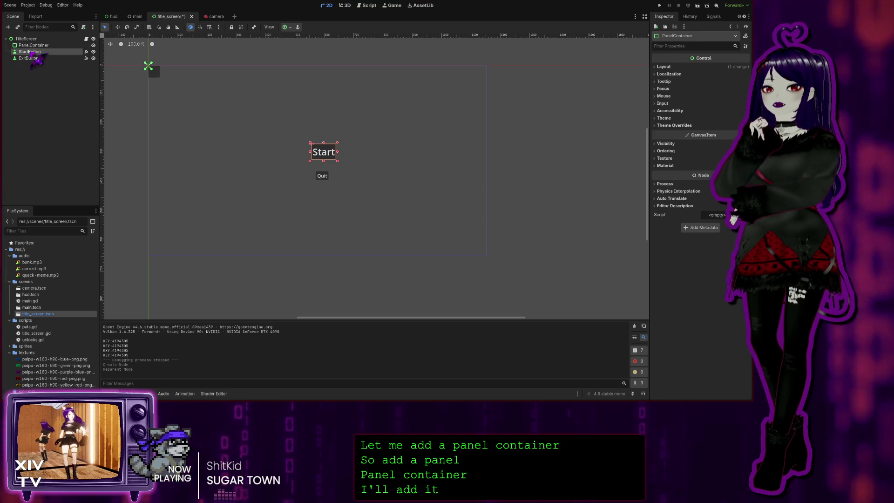
shift+click(37, 58)
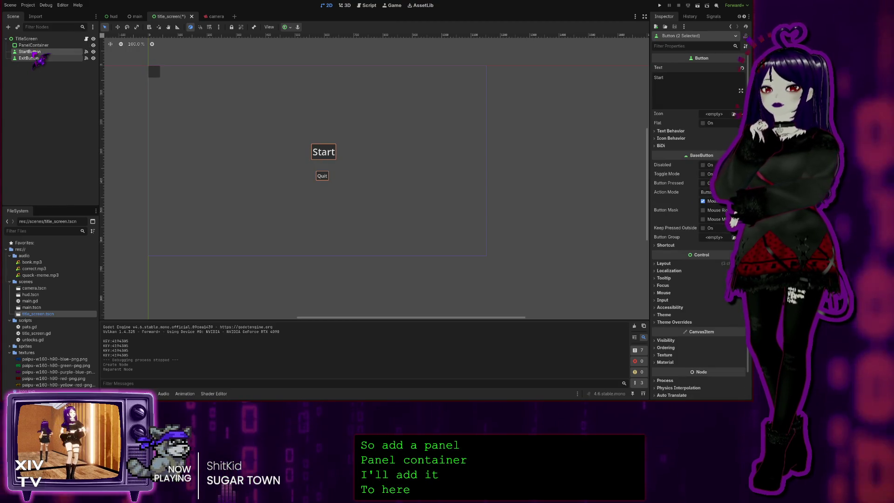
drag(38, 48, 35, 46)
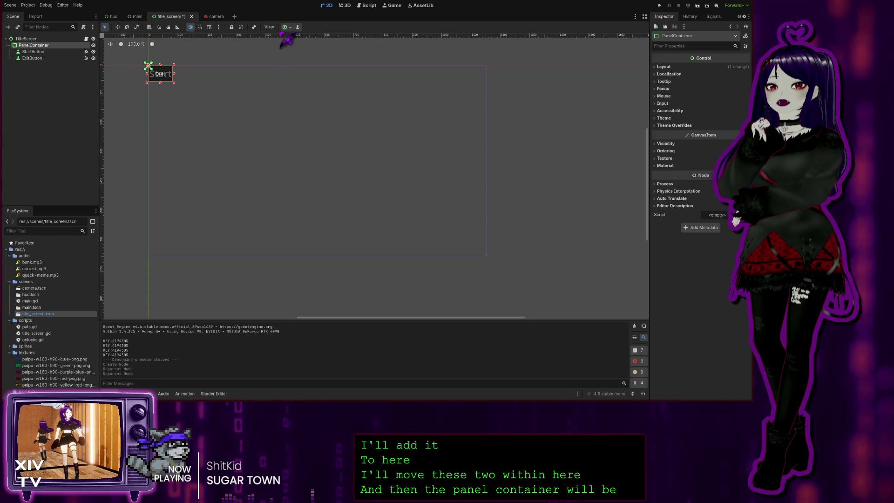
Set up a StyleBoxFlat panel style under the PanelContainer's Theme Overrides > Styles.
click(660, 125)
click(667, 132)
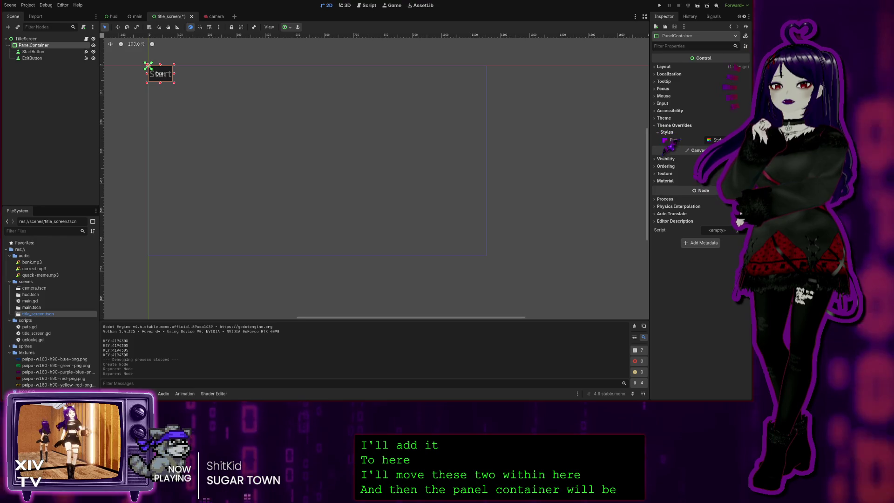
click(664, 141)
click(715, 140)
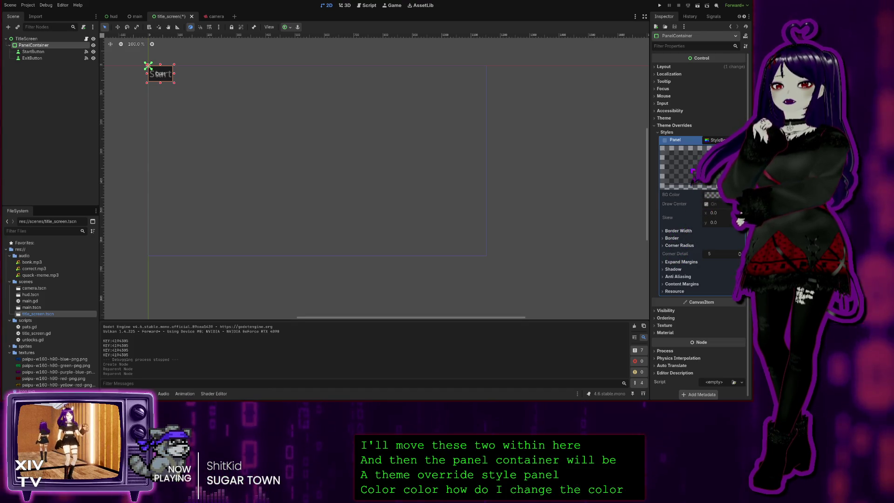
click(717, 139)
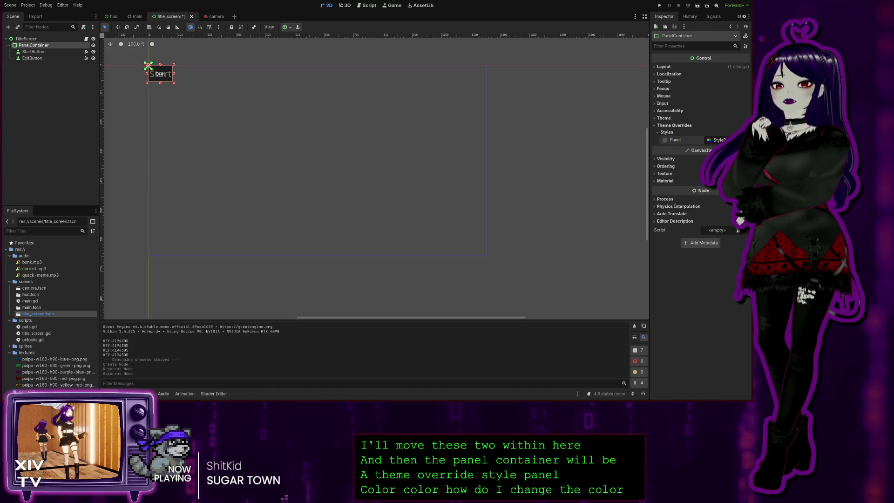
click(715, 139)
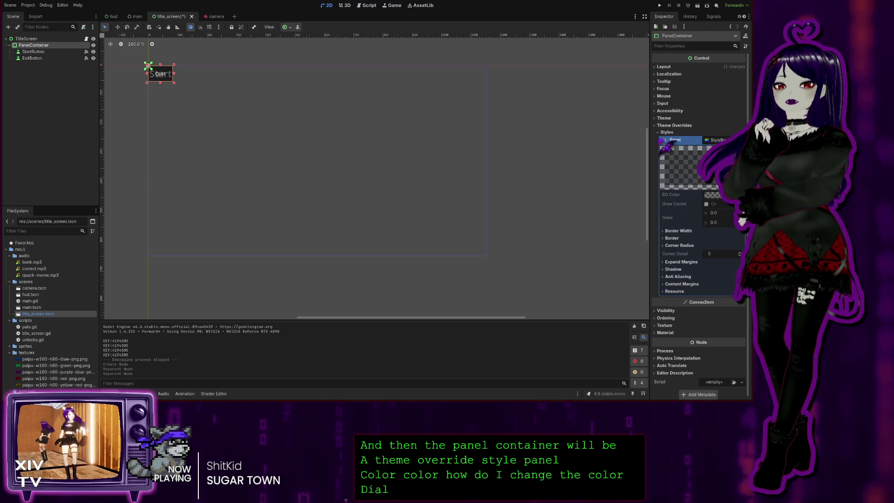
click(665, 140)
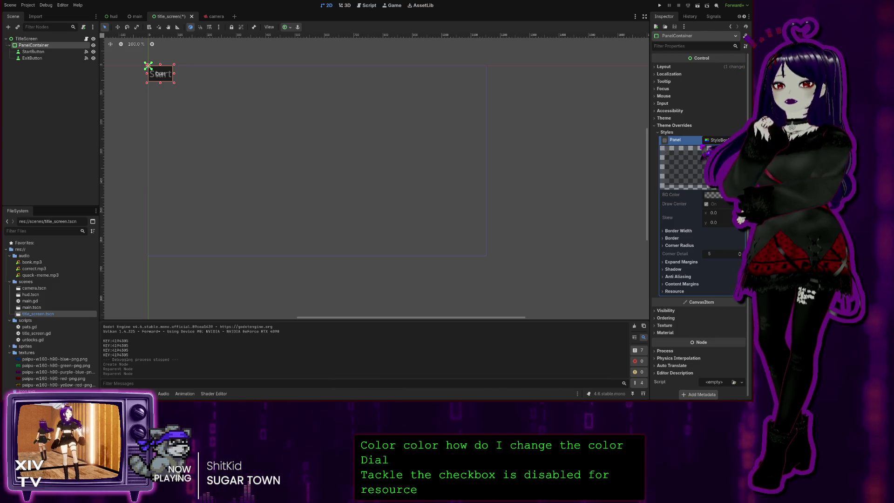
click(717, 140)
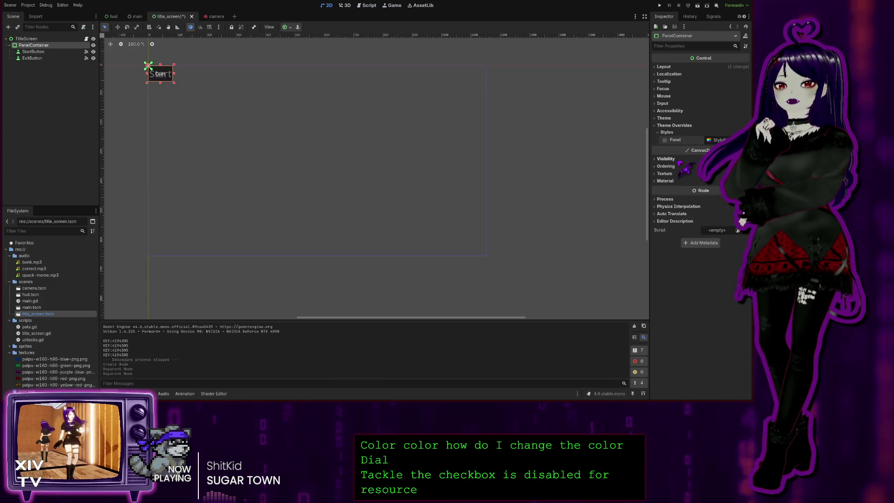
click(664, 173)
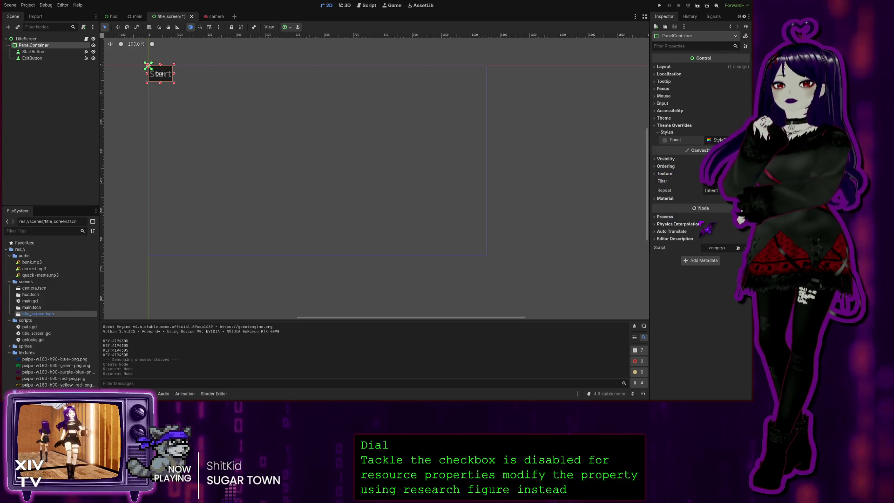
click(715, 140)
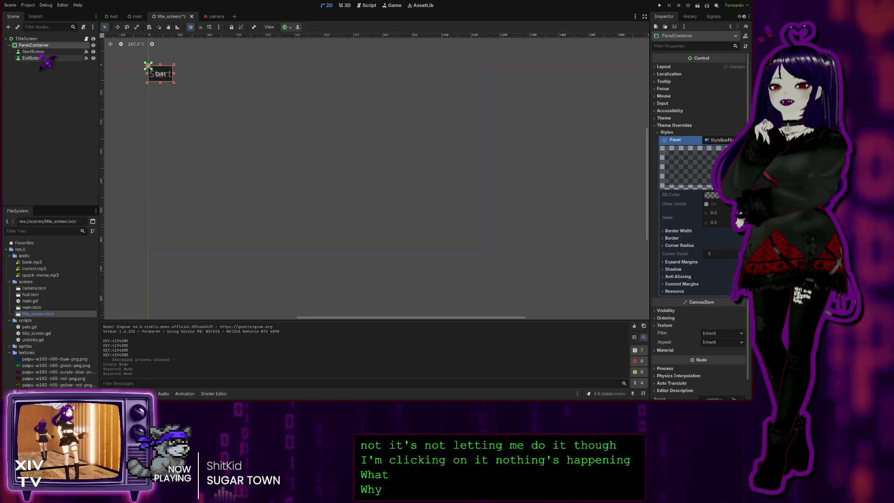
click(152, 64)
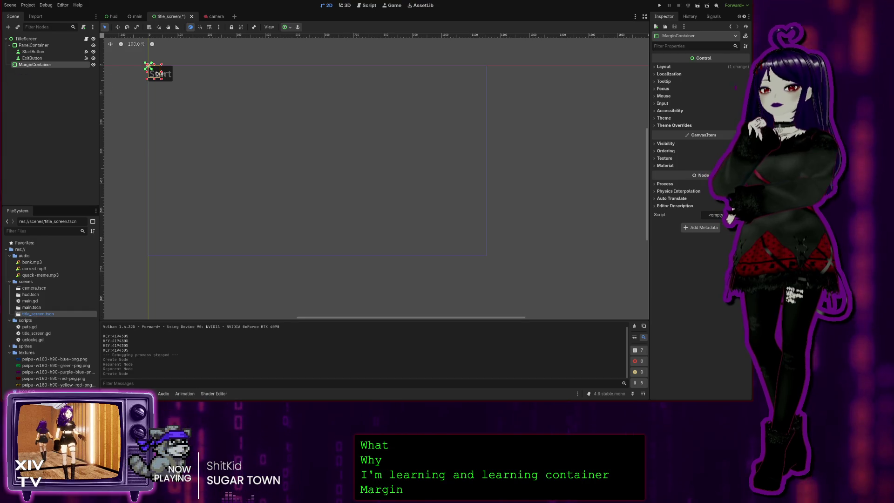
Place MarginContainer above PanelContainer and nest the PanelContainer inside it.
drag(35, 65, 28, 52)
click(29, 52)
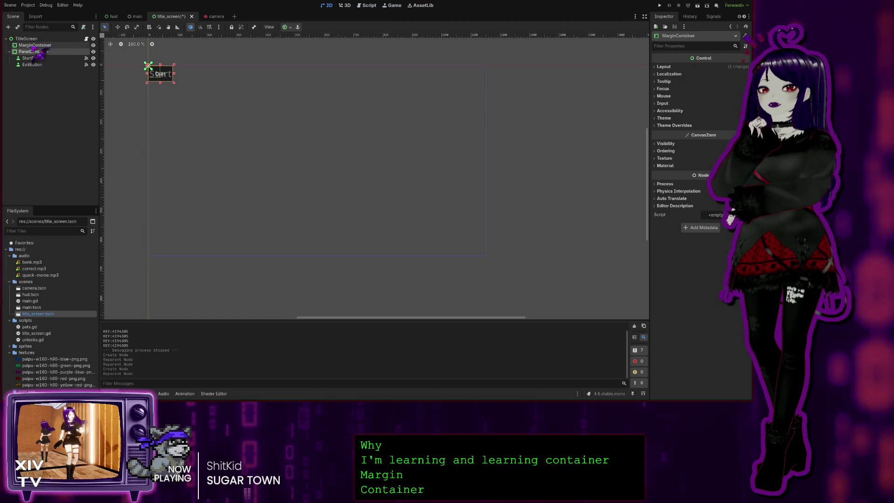
drag(40, 55, 41, 49)
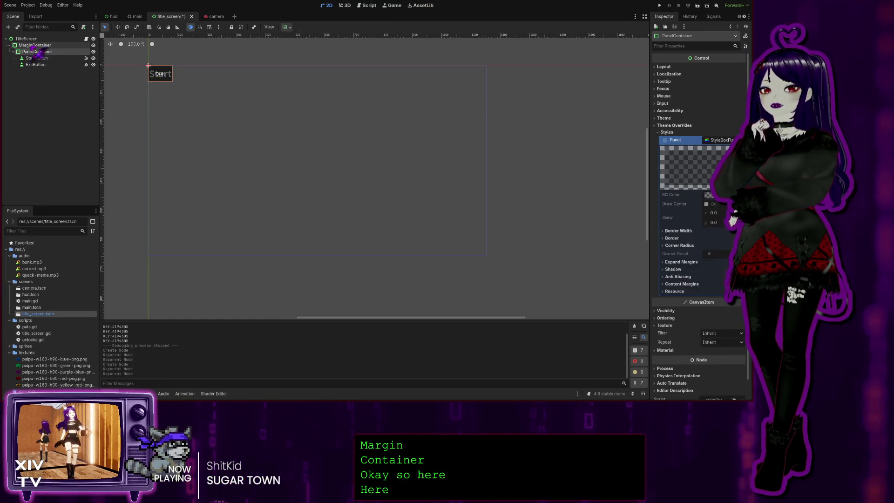
click(37, 45)
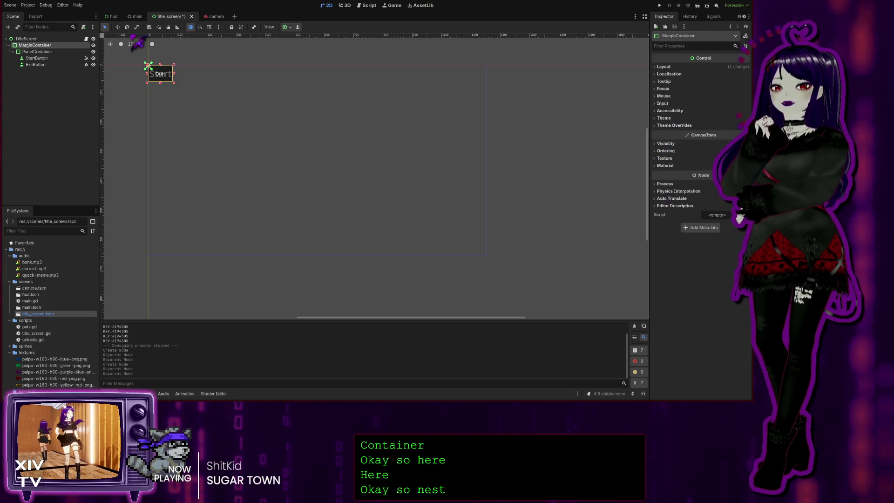
Check the hud scene's MarginContainer margins for reference, then return to title_screen.
click(136, 16)
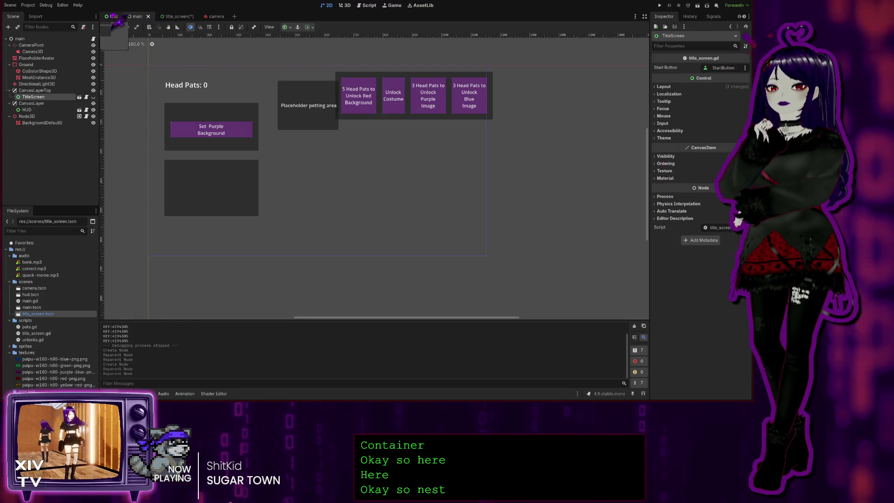
click(114, 17)
click(35, 46)
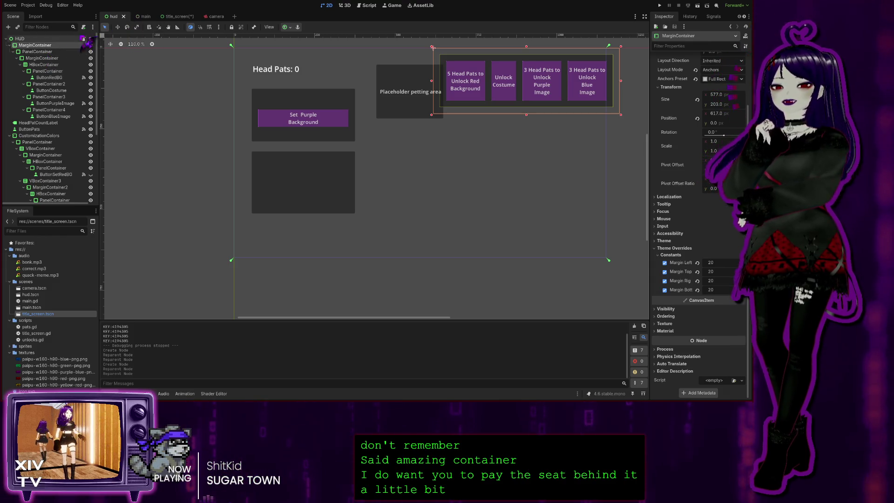
click(186, 17)
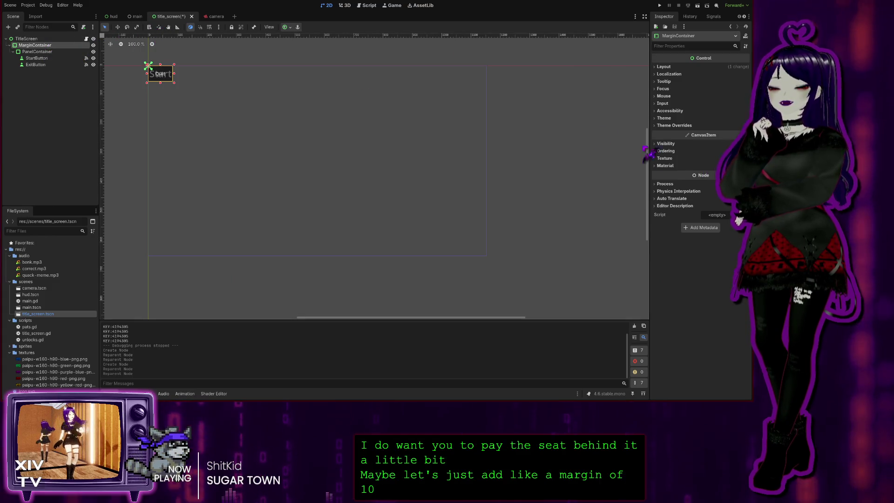
Give the MarginContainer left, top, right and bottom margins of 10 and stretch it Full Rect.
click(661, 126)
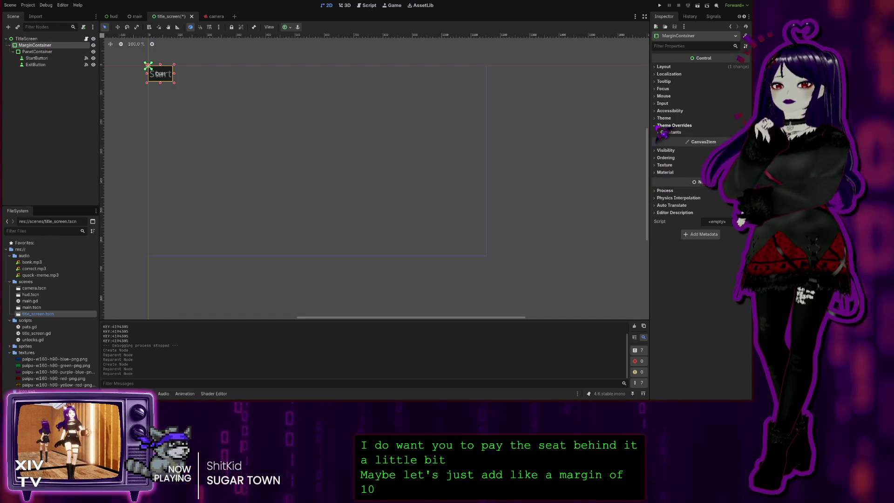
click(667, 133)
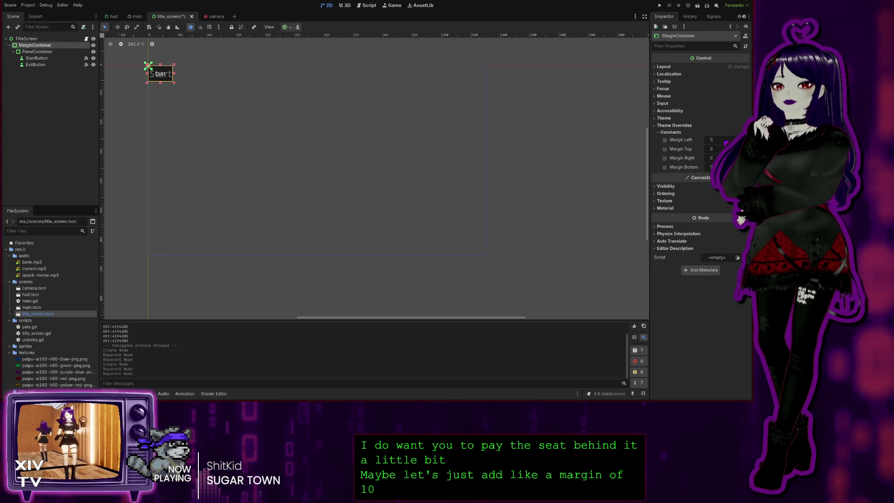
click(725, 140)
text(10)
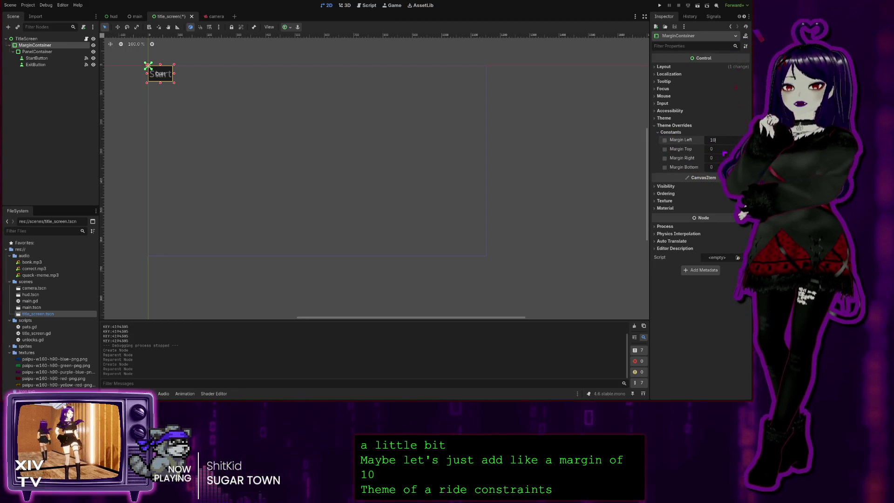
click(721, 150)
click(721, 158)
text(10)
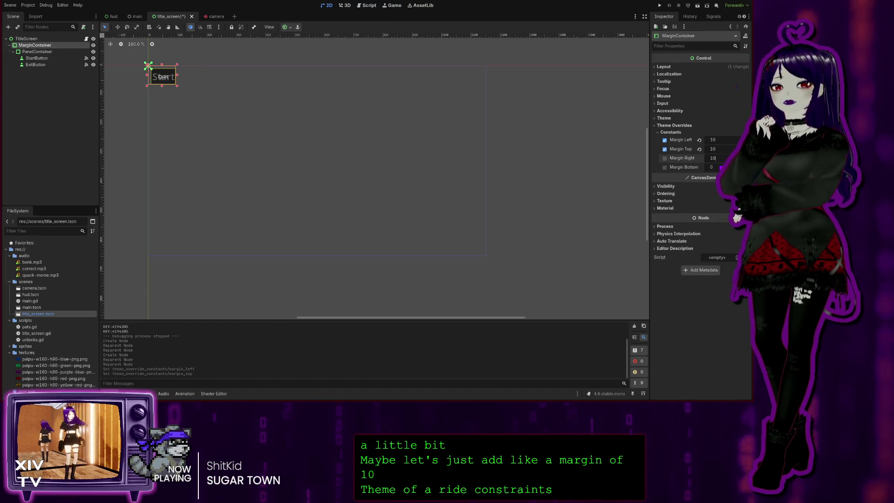
click(717, 167)
text(10)
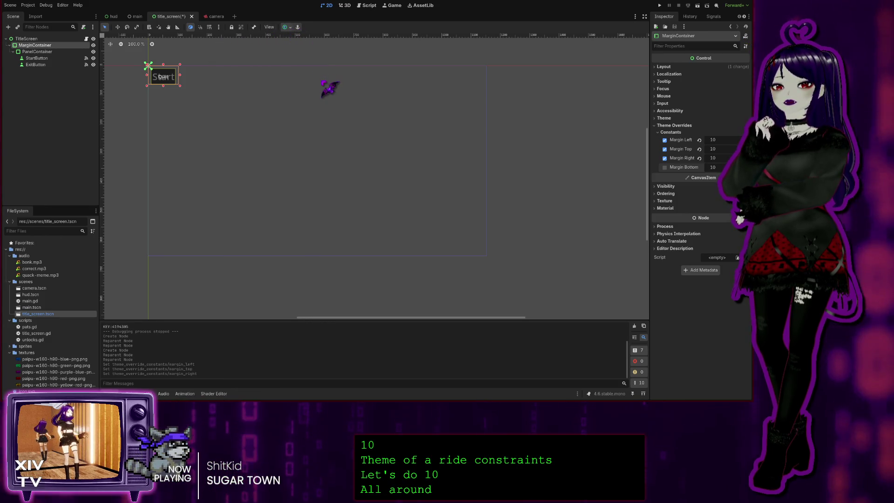
click(288, 26)
click(326, 77)
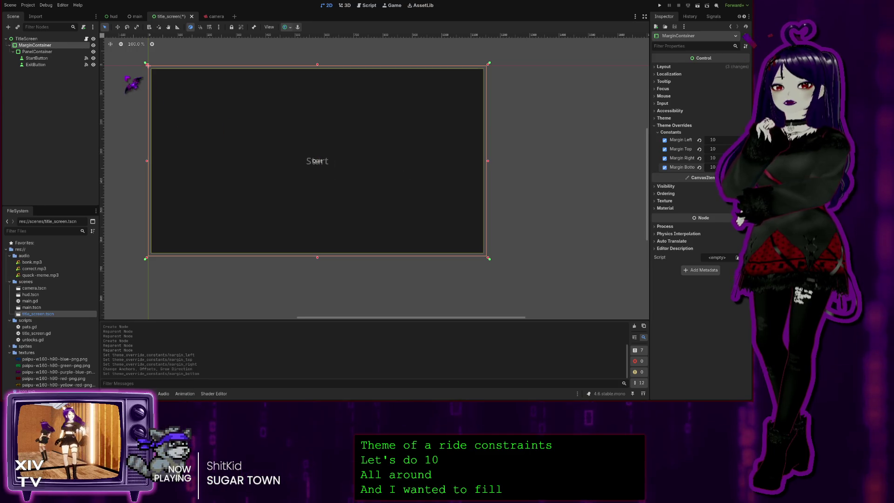
click(45, 53)
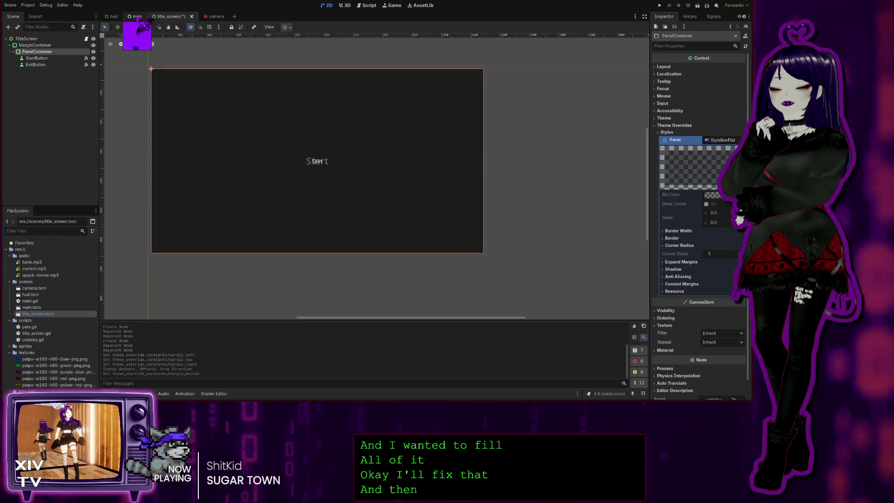
click(112, 16)
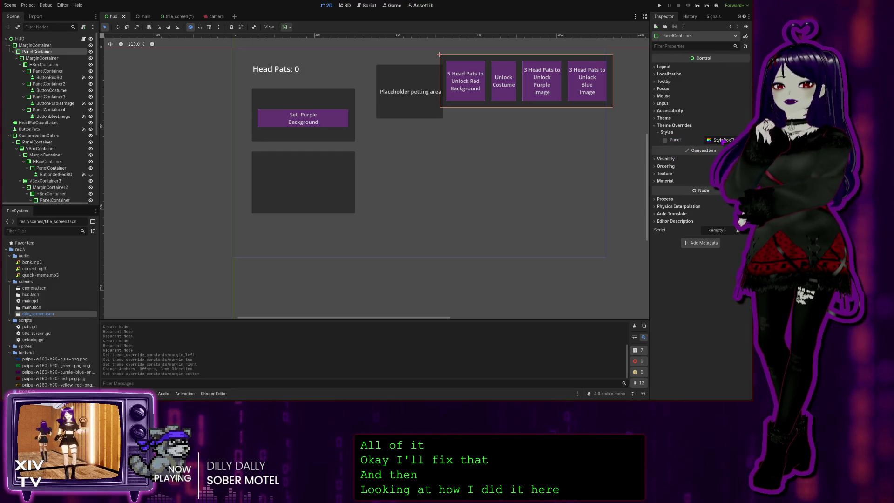
click(723, 140)
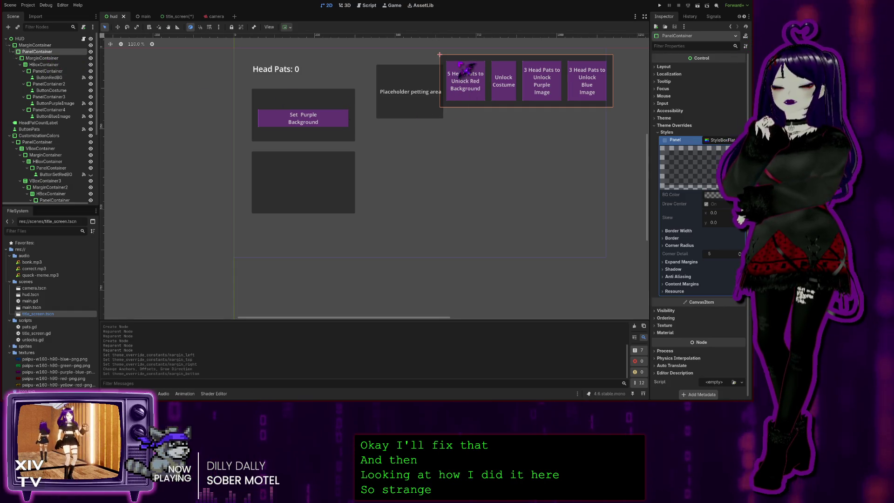
click(42, 58)
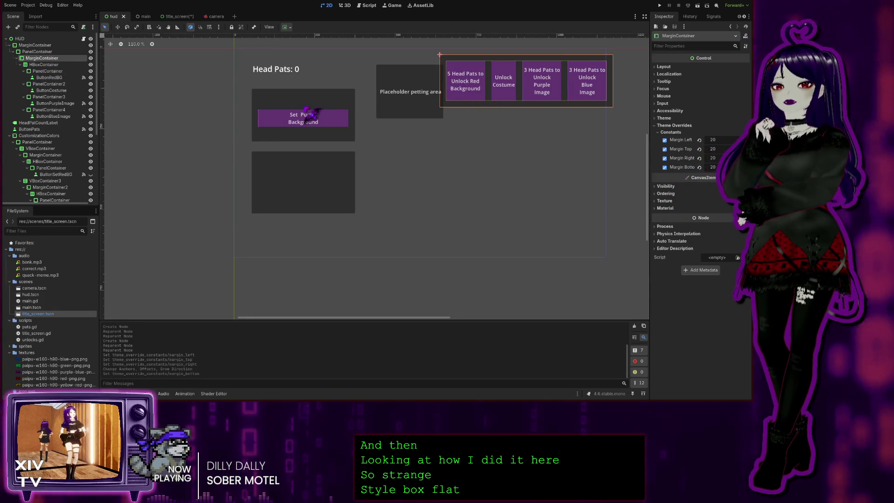
click(45, 65)
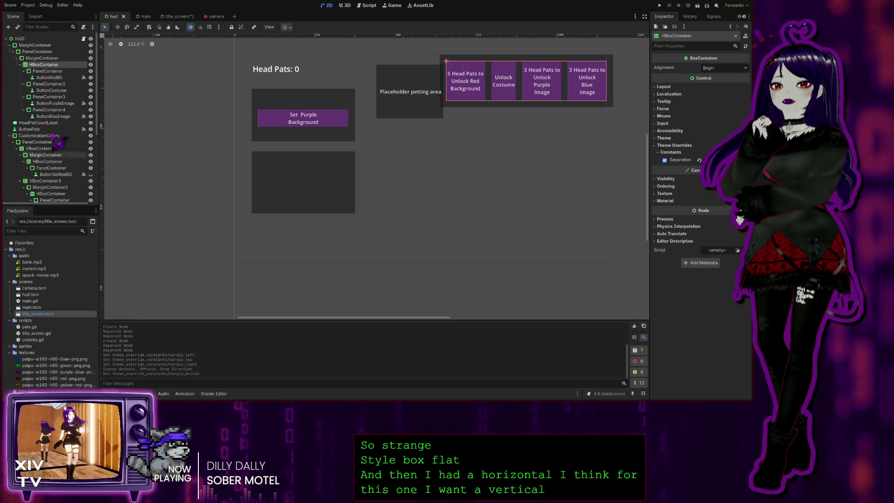
click(301, 124)
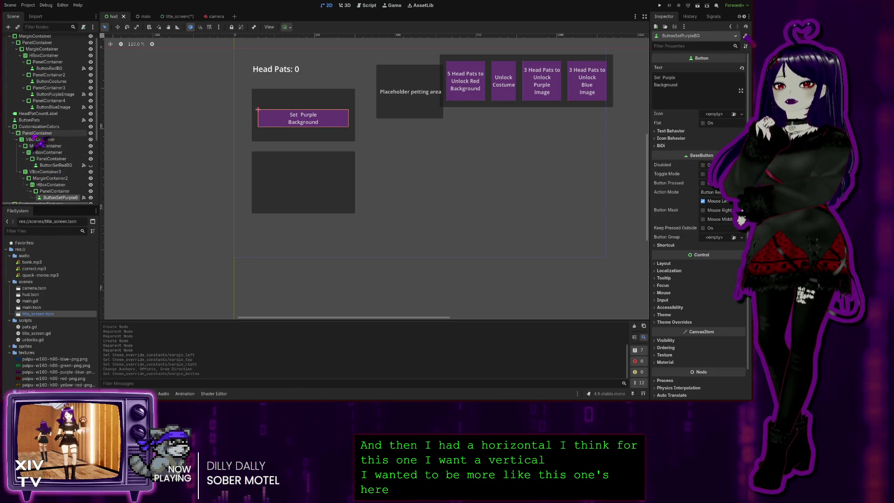
scroll(47, 140, down, 3)
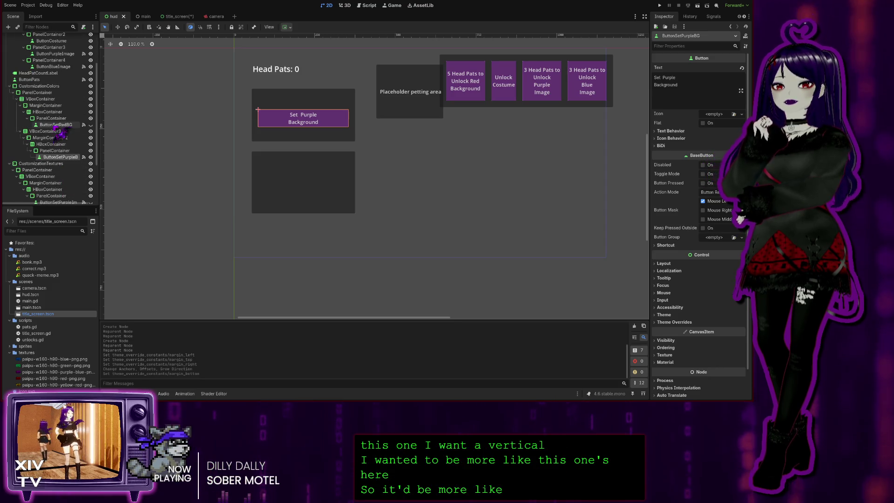
click(47, 131)
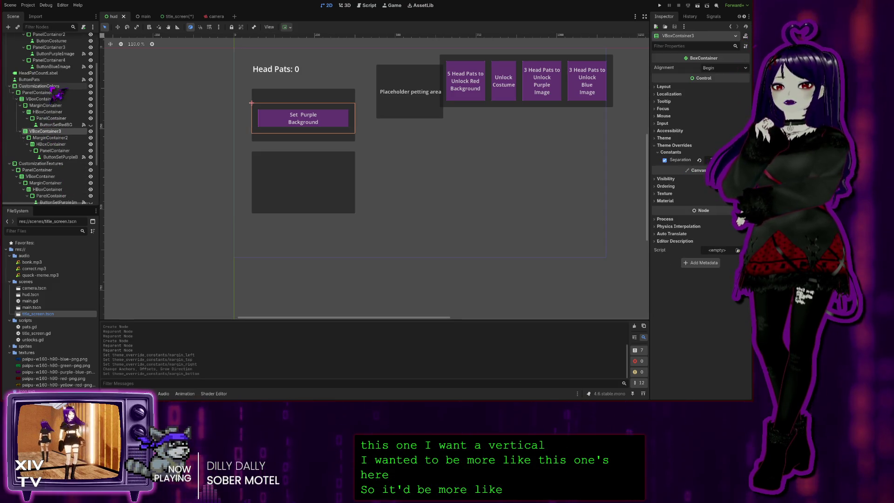
click(38, 86)
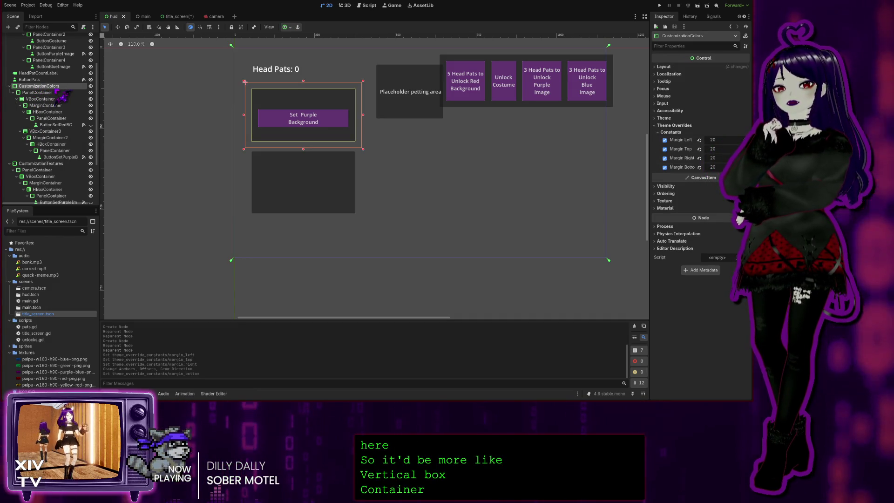
click(40, 93)
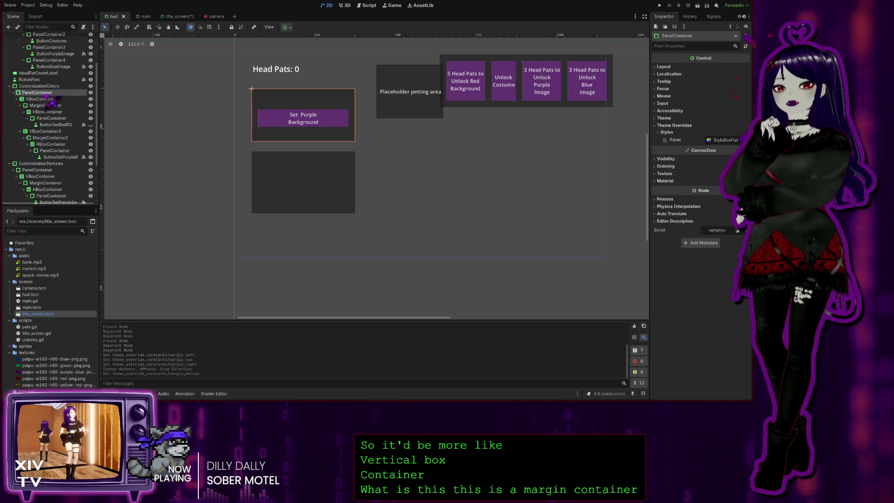
click(42, 99)
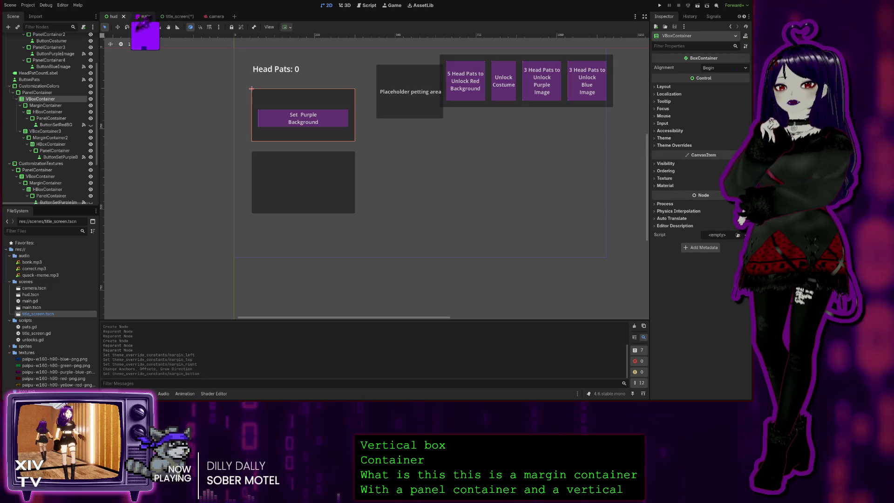
click(173, 17)
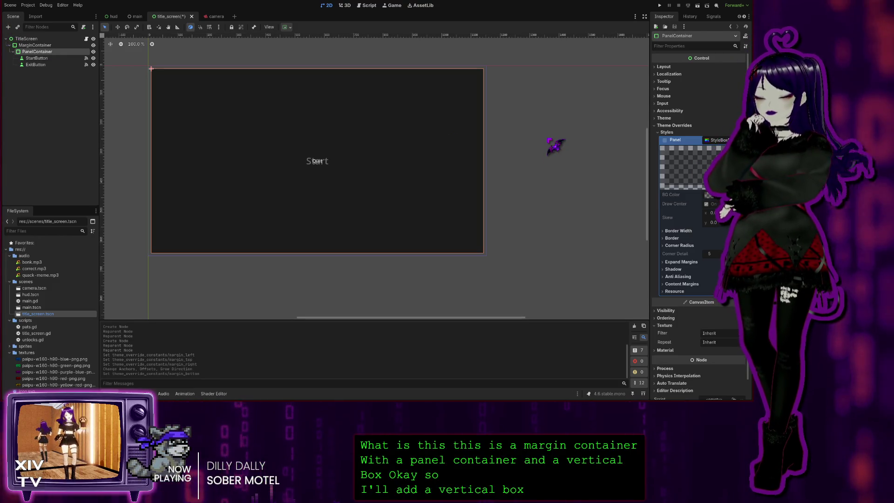
Move Start and Quit into a new vertically centred VBoxContainer, then run the game.
key(Return)
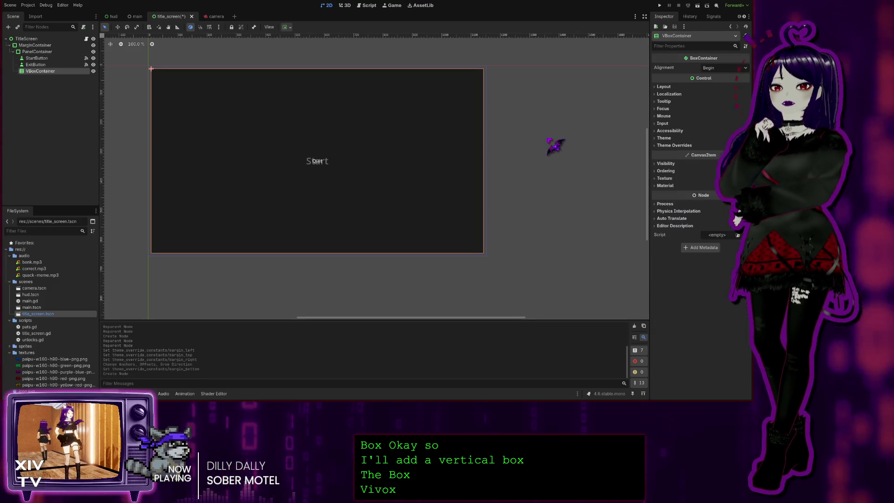
click(37, 58)
ctrl+click(35, 64)
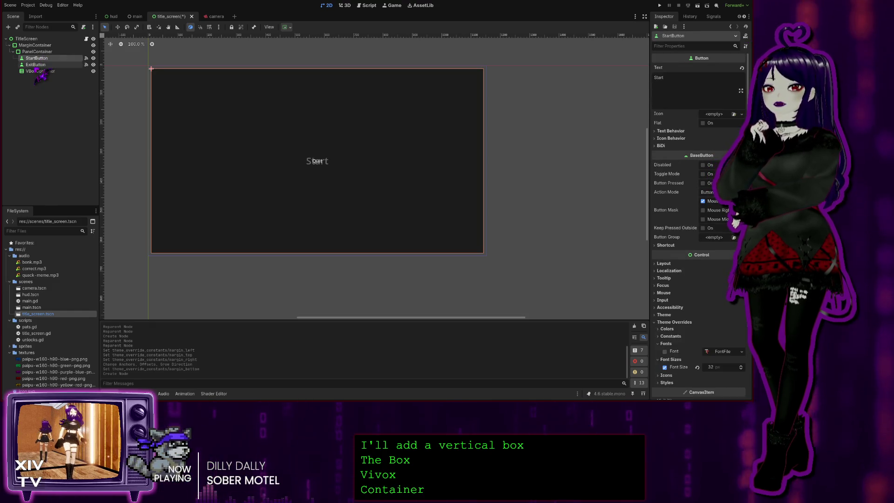
drag(40, 68, 53, 71)
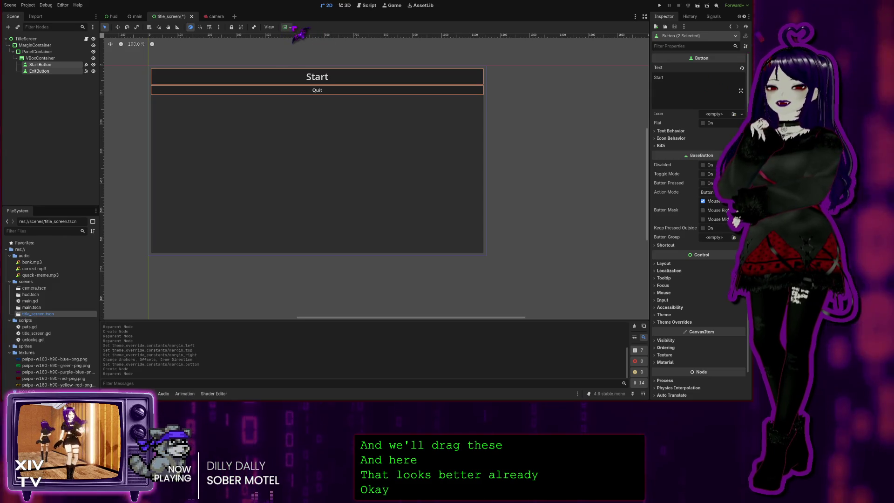
click(29, 59)
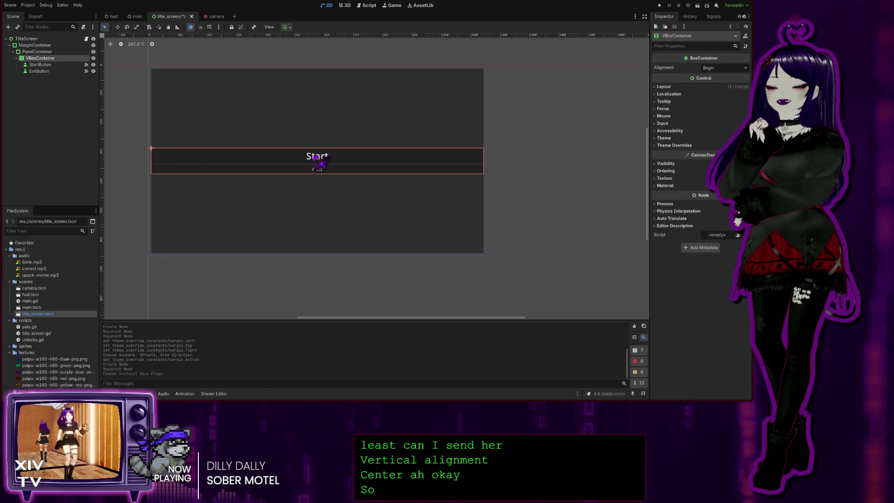
click(660, 6)
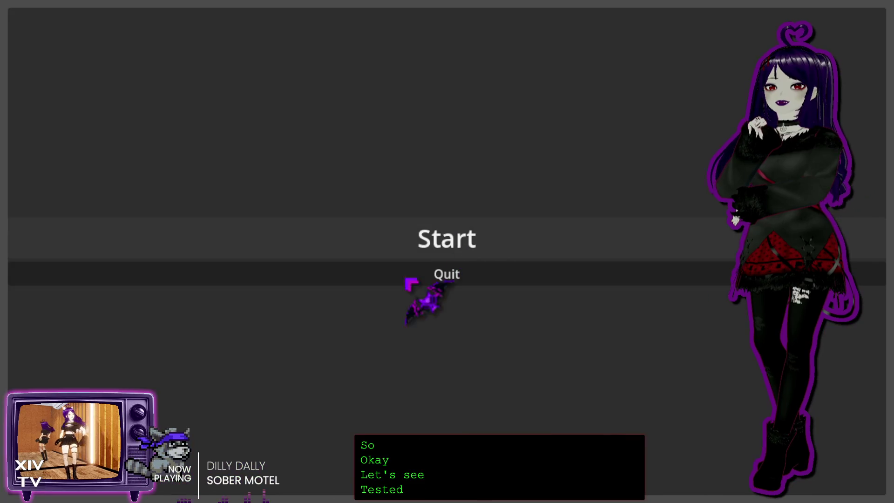
Start the game, toggle the pause menu with Escape, resume, then Quit back to the editor.
click(421, 240)
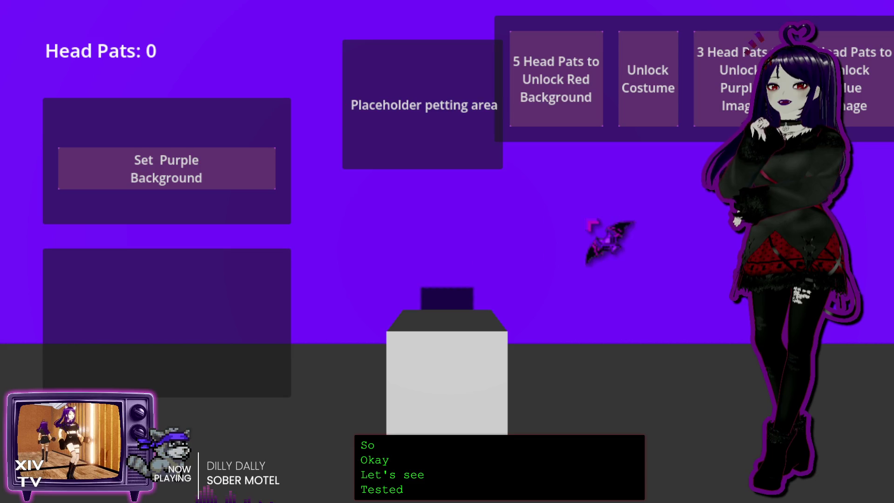
key(Escape)
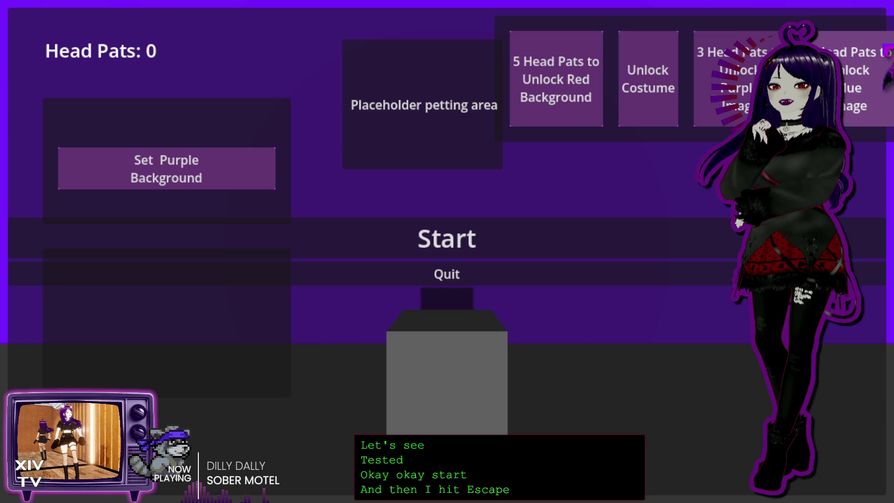
key(Escape)
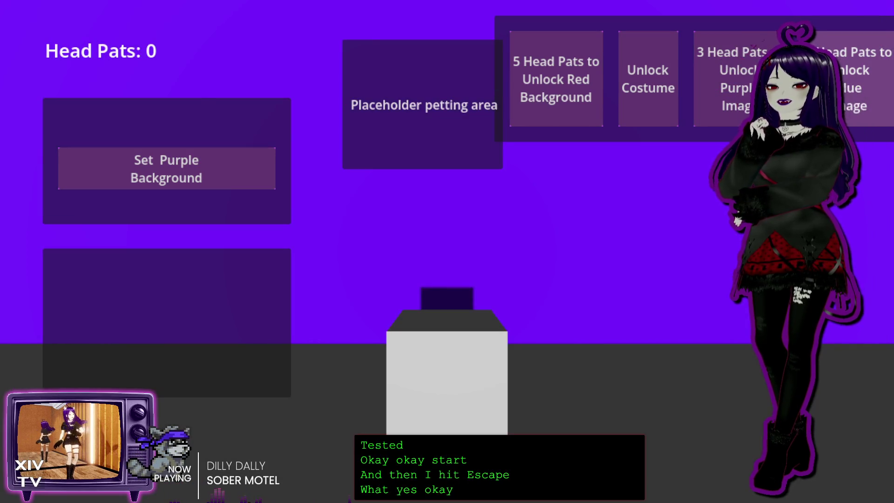
key(Escape)
key(Escape)
key(Escape)
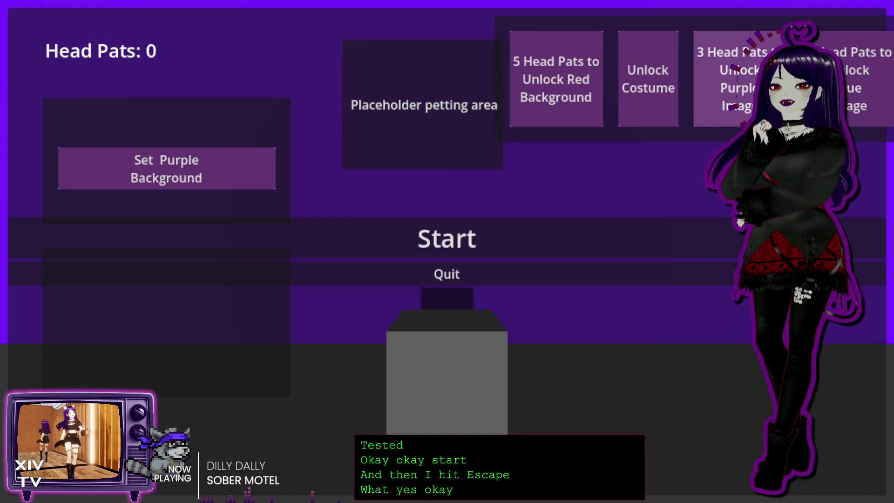
key(Escape)
key(Escape)
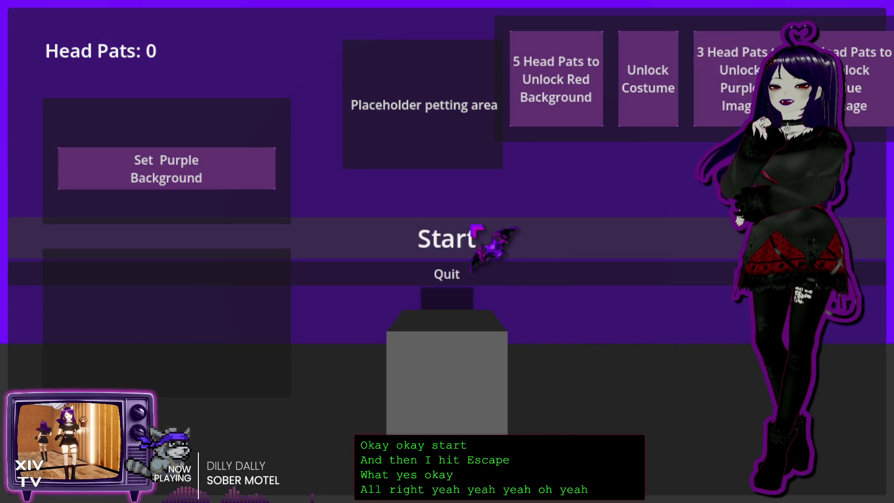
click(474, 227)
key(Escape)
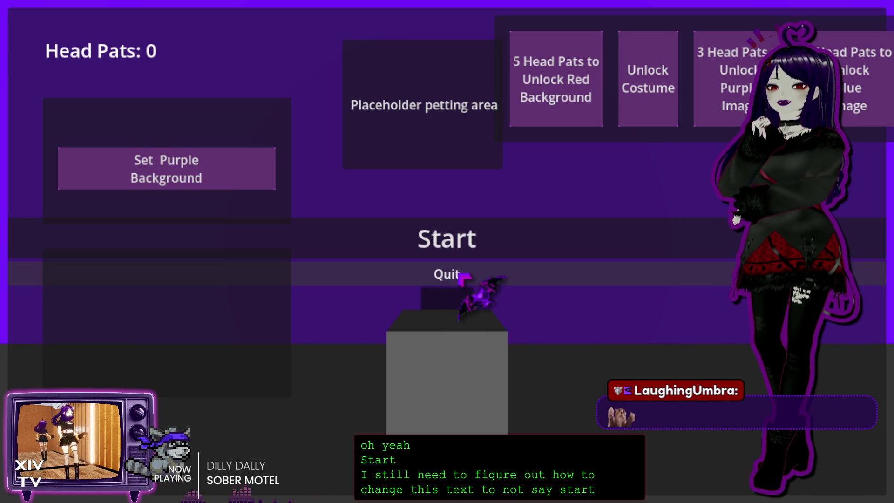
click(461, 274)
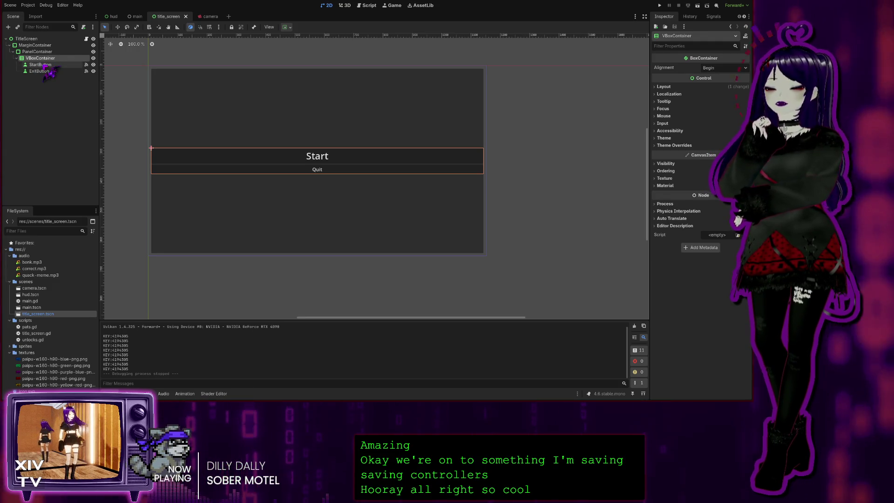
Inspect the TitleScreen, container, StartButton and ExitButton nodes, then bring up main.gd in the Script editor.
click(28, 39)
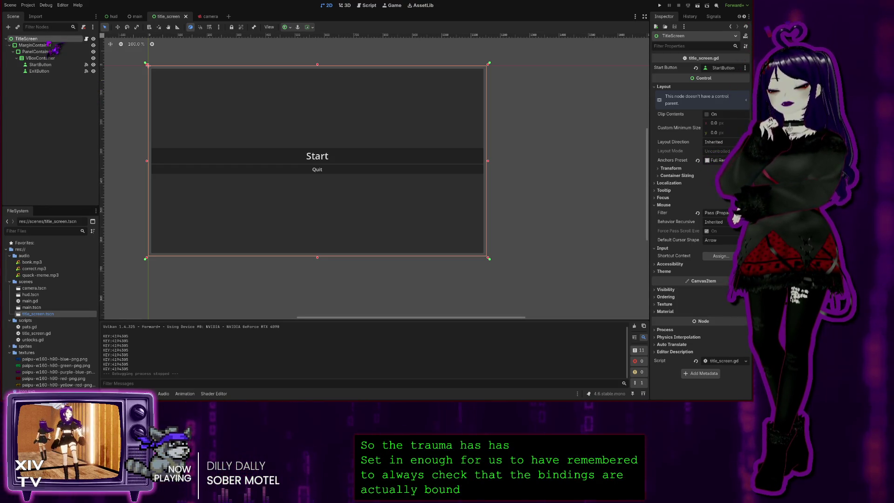
click(48, 50)
click(35, 45)
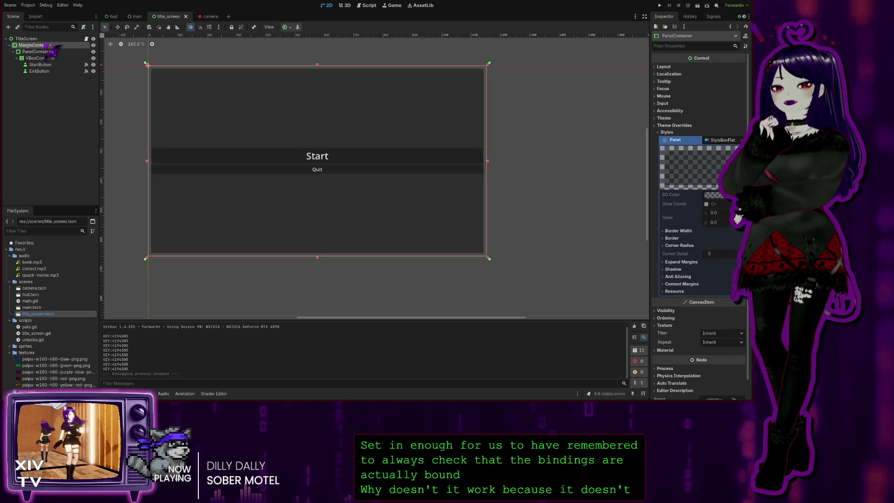
click(37, 51)
click(42, 65)
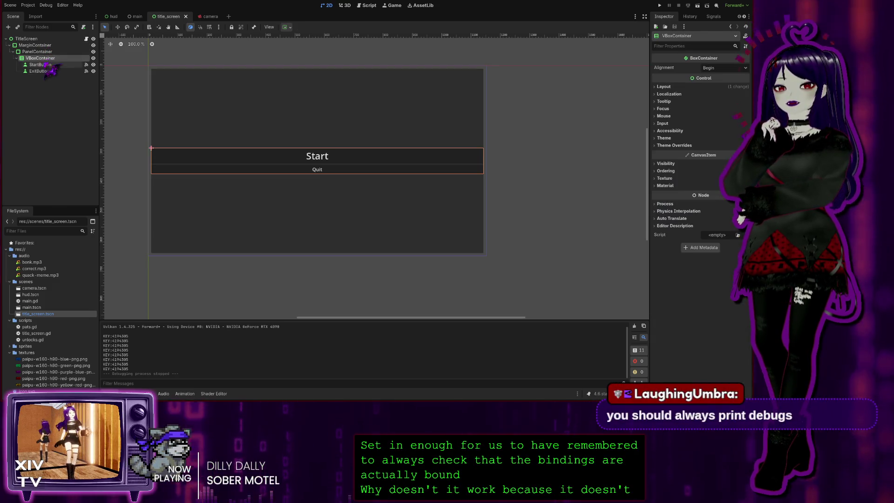
click(41, 71)
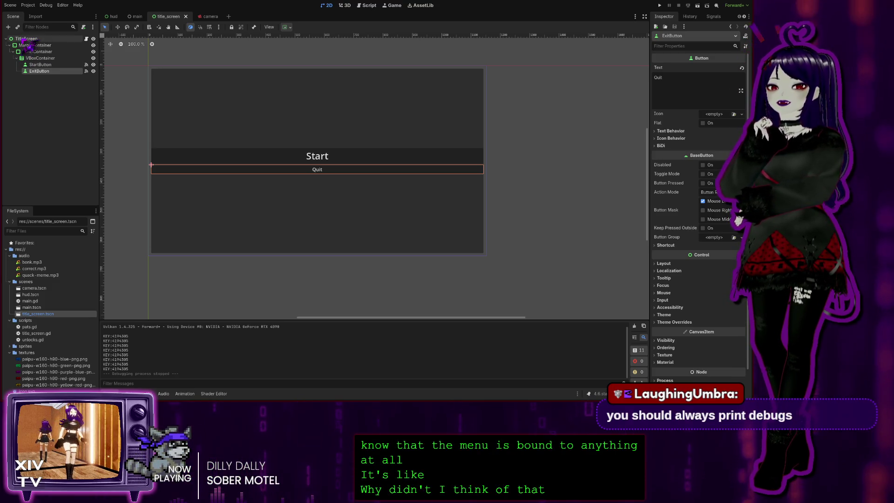
click(26, 39)
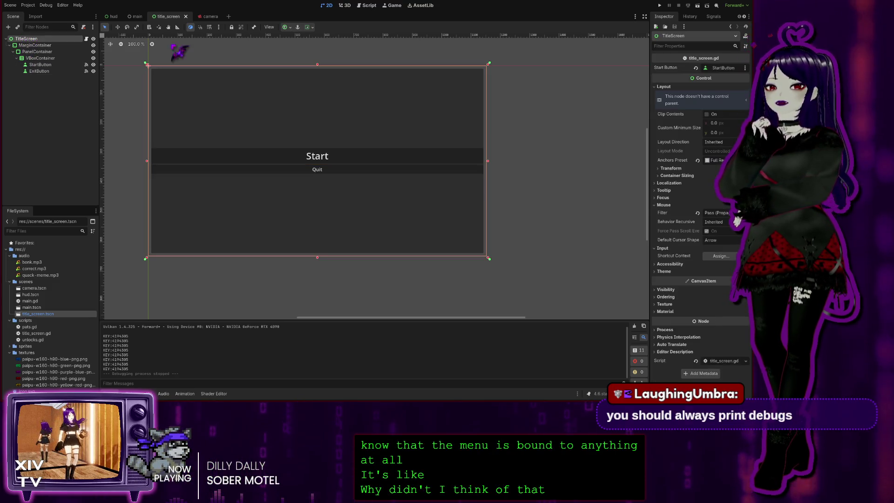
click(345, 5)
click(370, 6)
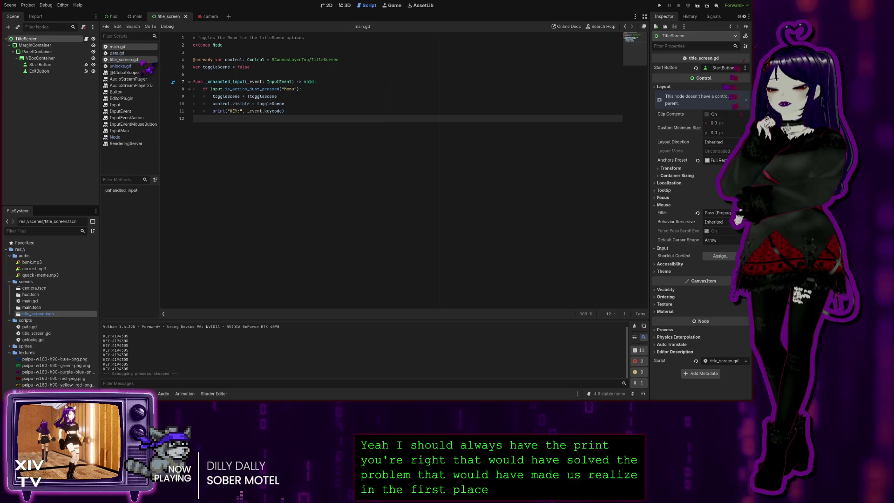
Review the Purple Image Set print line and blue image handler in pats.gd.
click(117, 53)
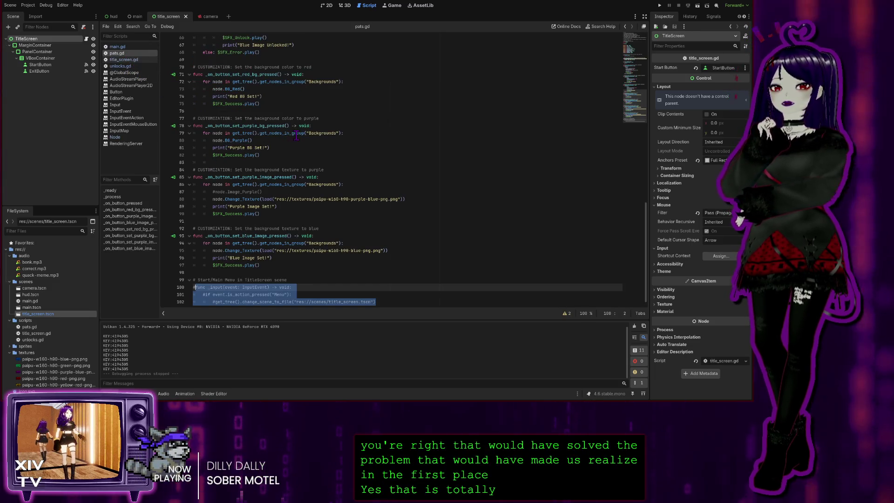
click(256, 147)
click(264, 207)
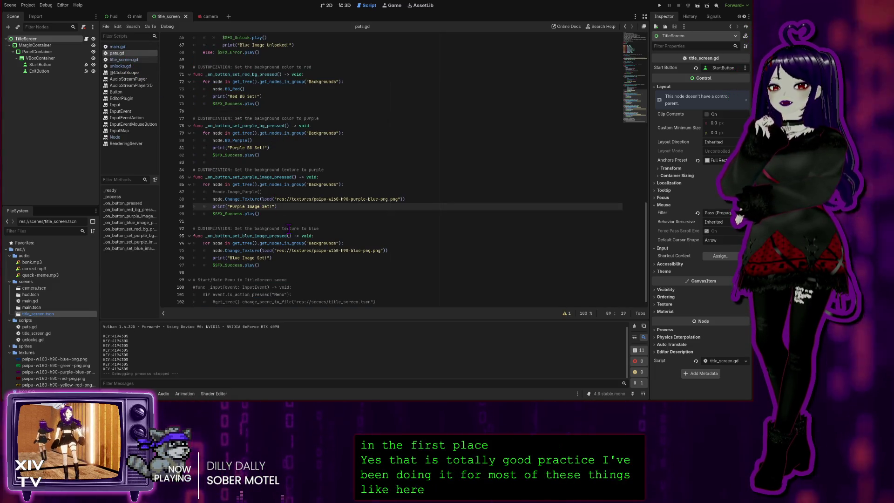
click(282, 265)
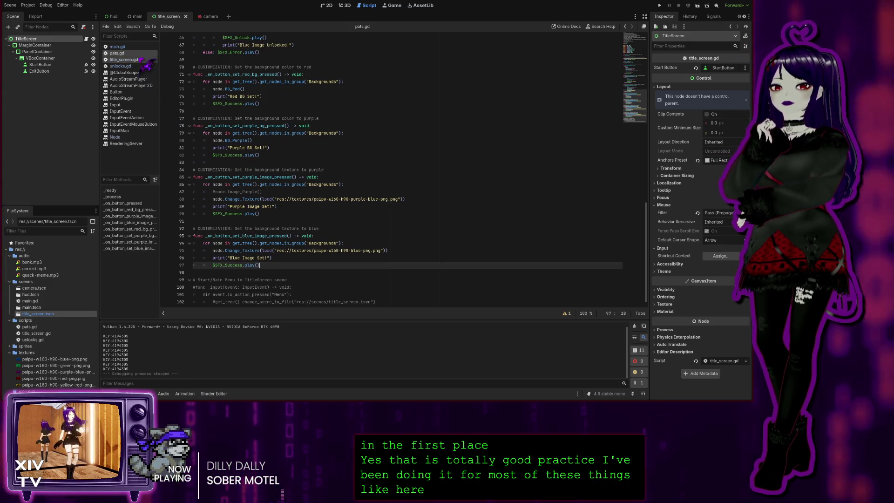
Compare title_screen.gd, main.gd and pats.gd, then select KEY_ESCAPE on title_screen.gd line 14.
click(123, 59)
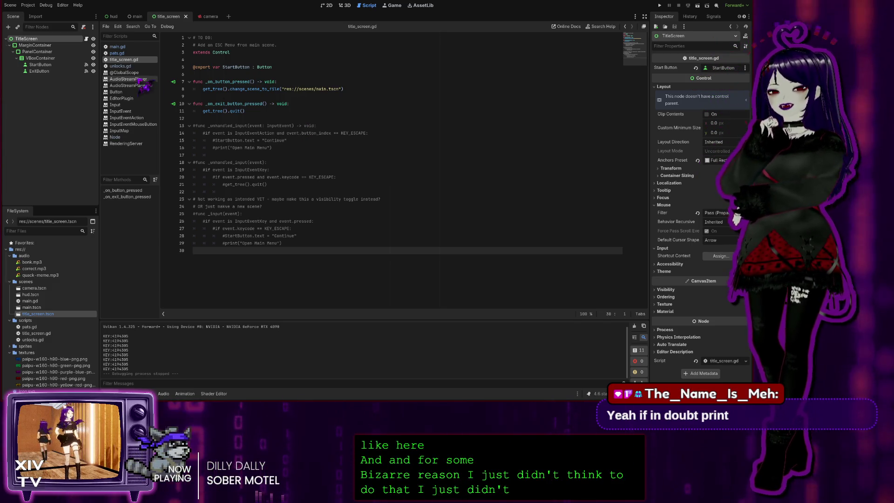
click(135, 47)
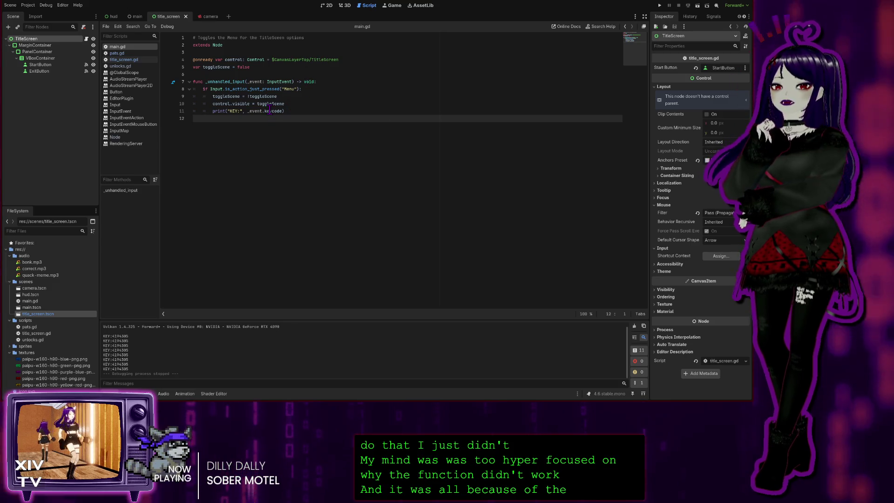
click(117, 53)
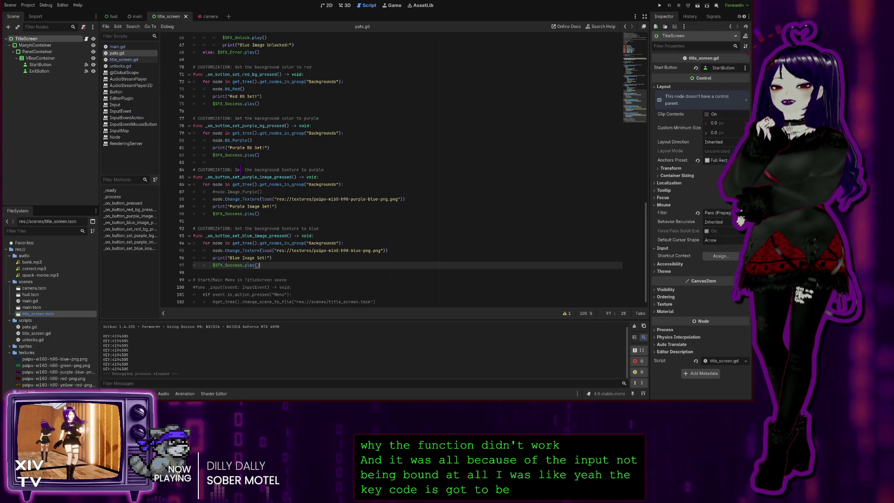
scroll(251, 181, down, 1)
click(135, 60)
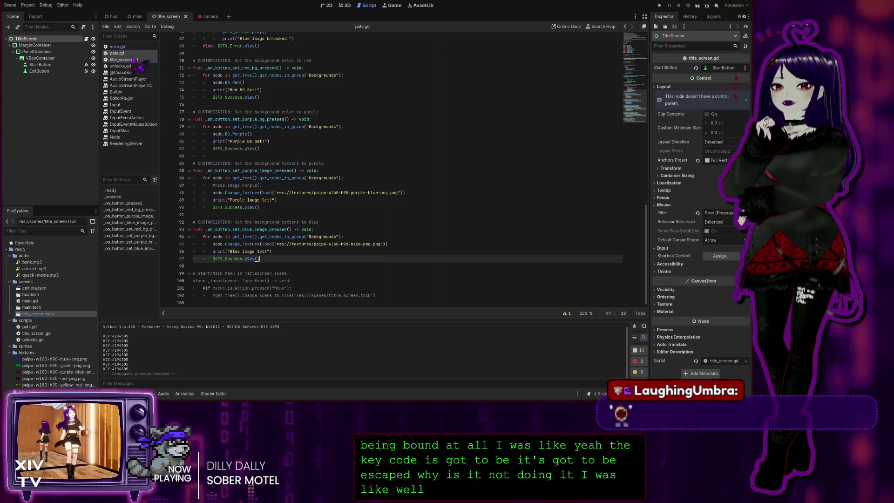
double_click(363, 133)
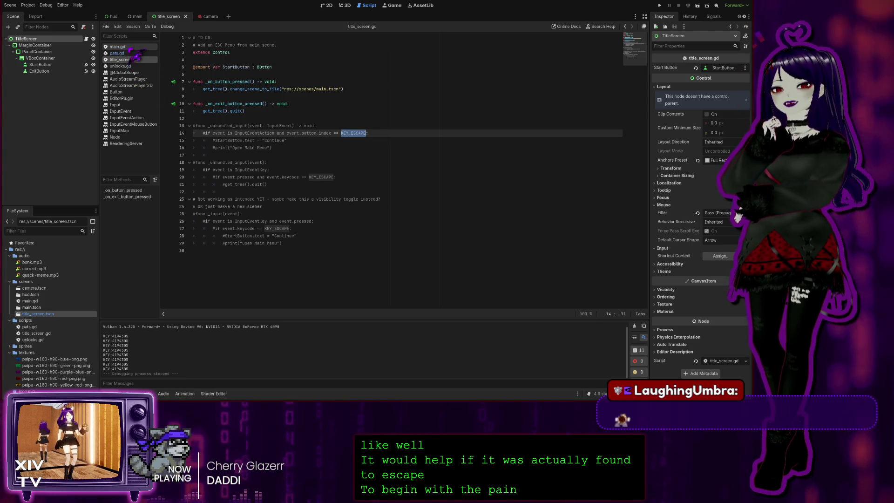
click(287, 47)
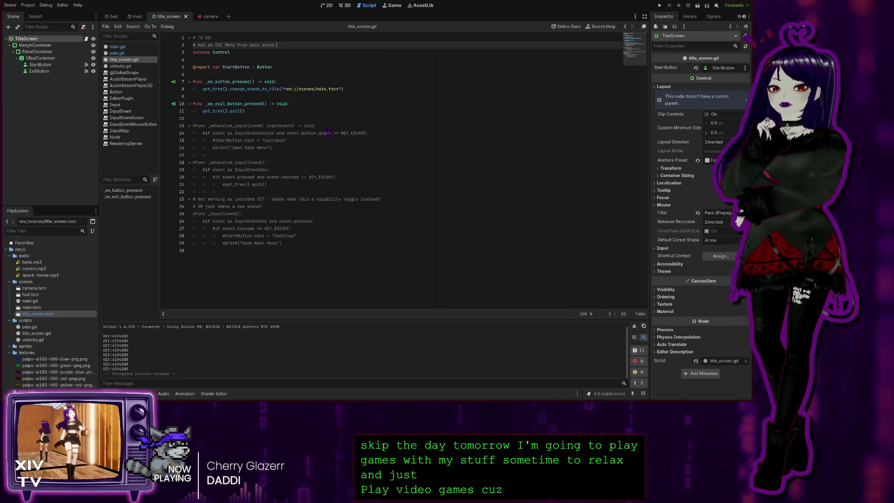
click(308, 103)
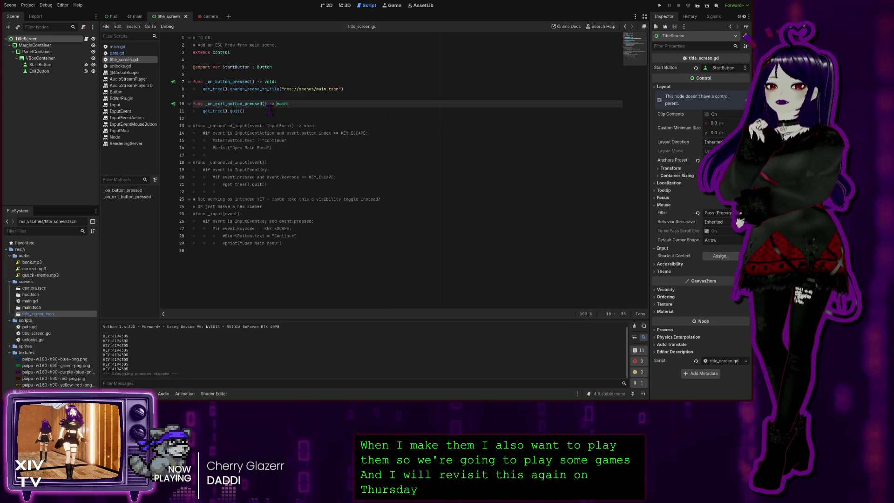
click(251, 110)
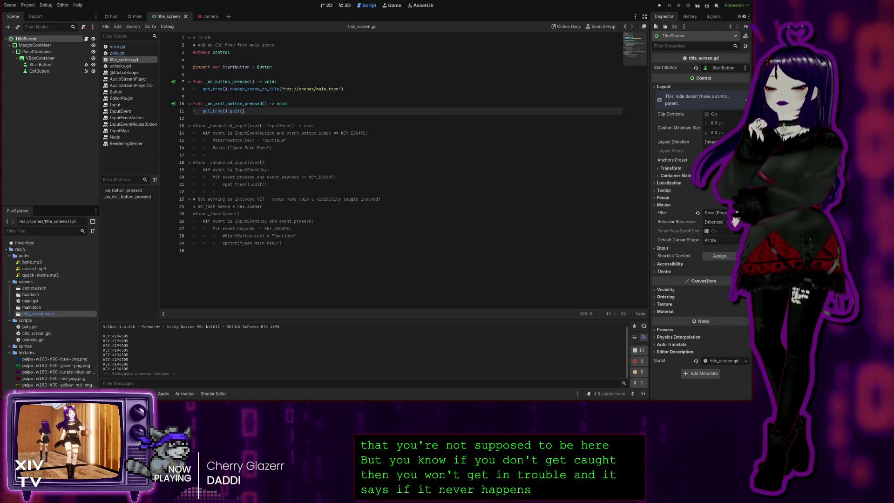
Move through title_screen.gd's lines 29, 11, 4, 12, the main.tscn path and empty line 30.
click(328, 242)
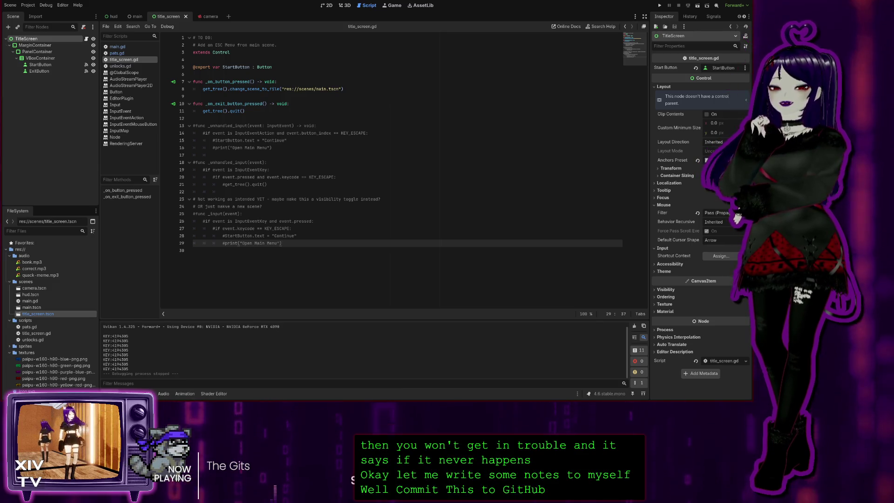
click(245, 111)
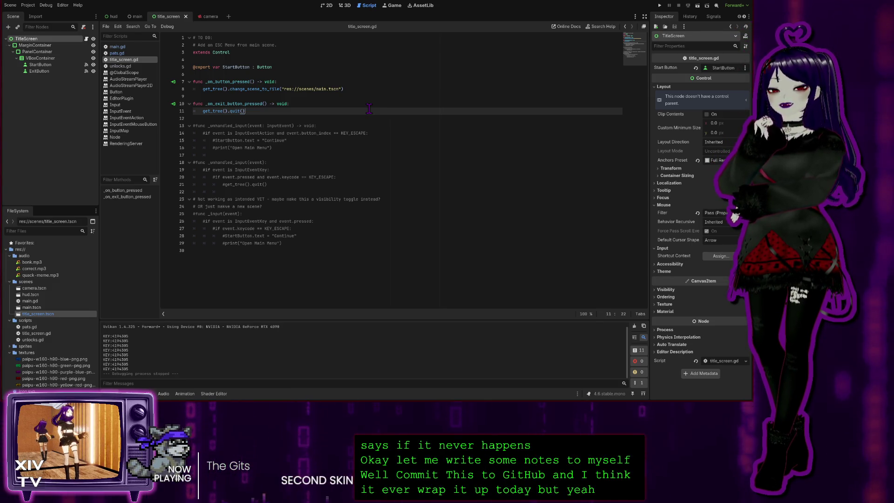
click(253, 263)
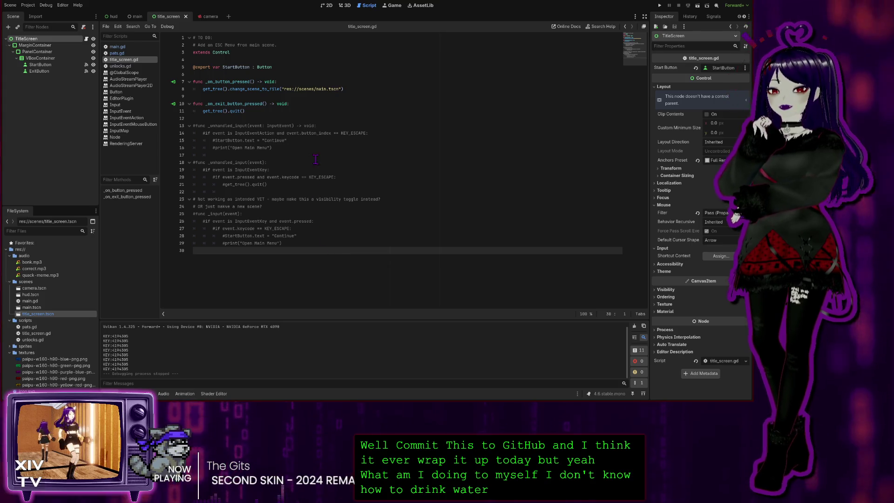
click(295, 89)
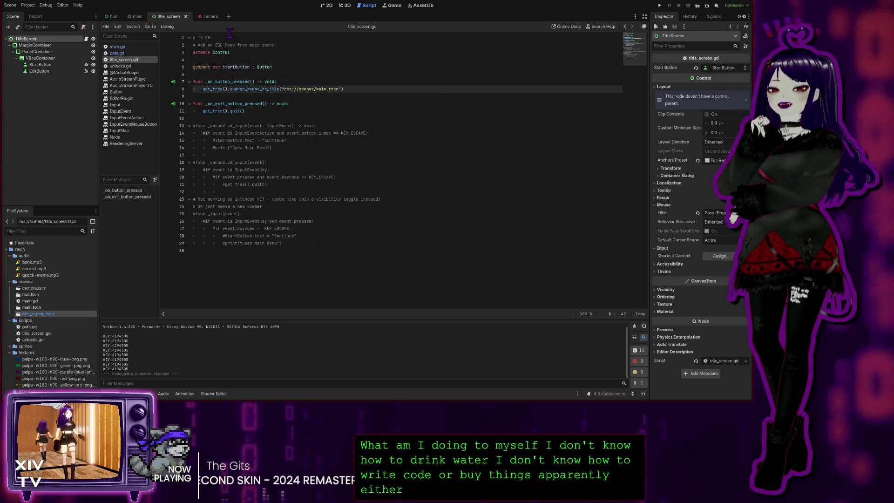
click(267, 61)
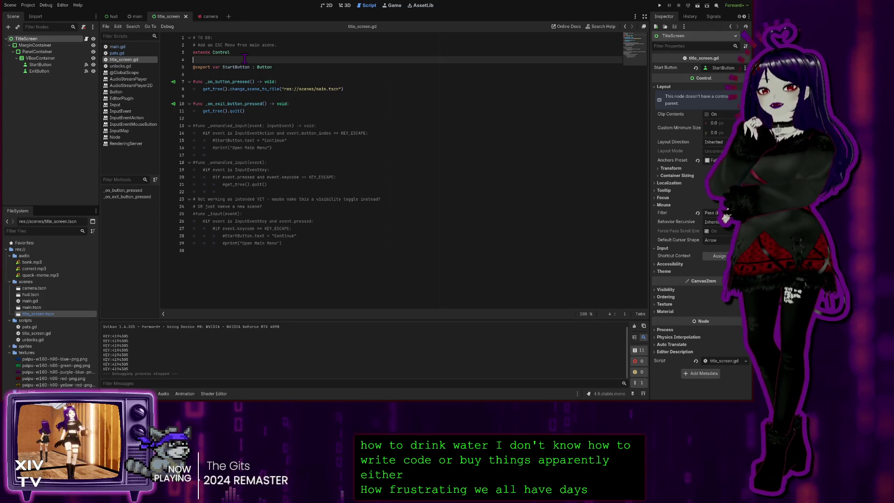
click(243, 119)
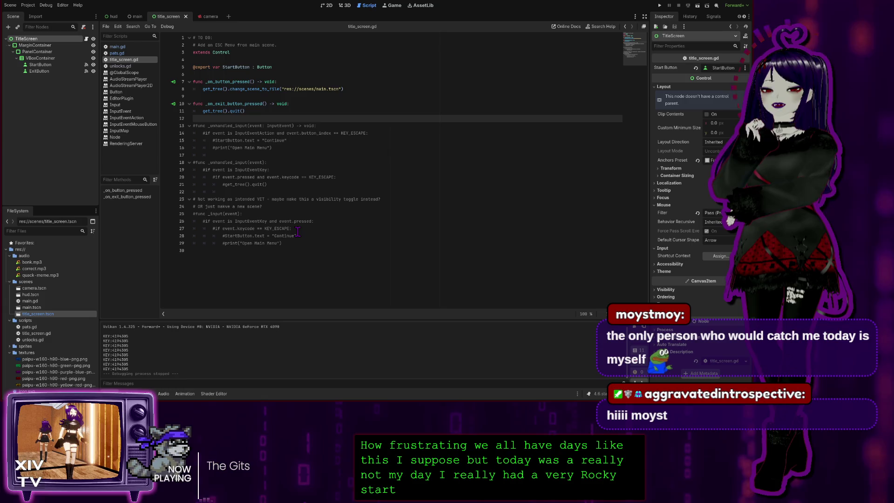
click(234, 261)
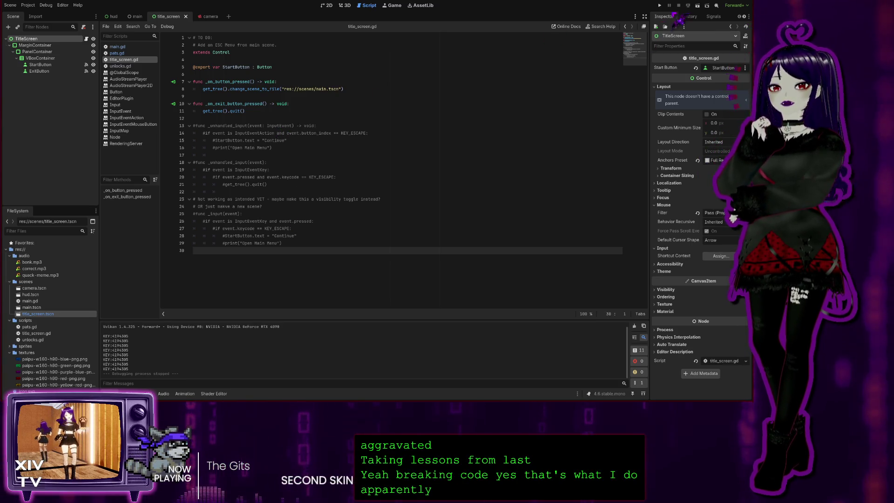
click(661, 6)
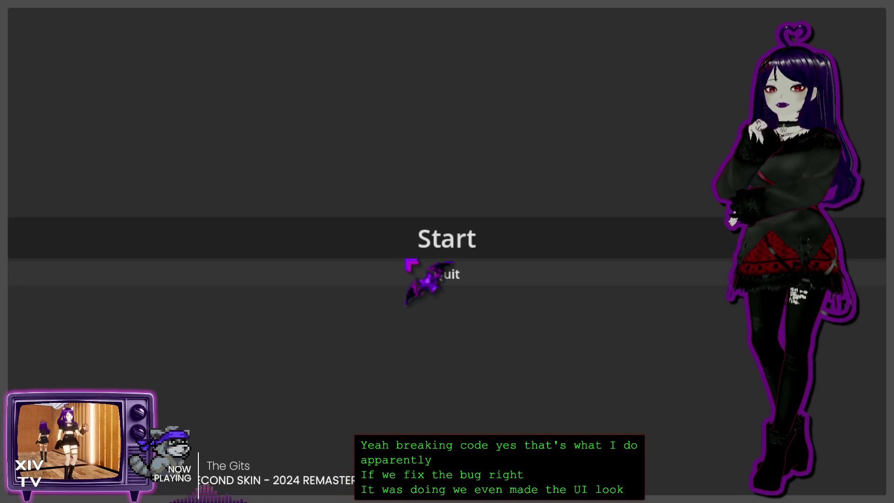
click(473, 248)
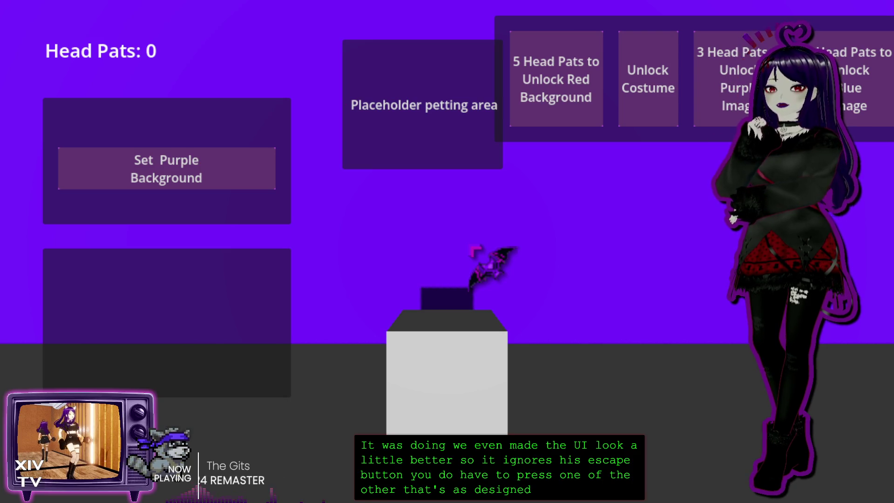
key(Escape)
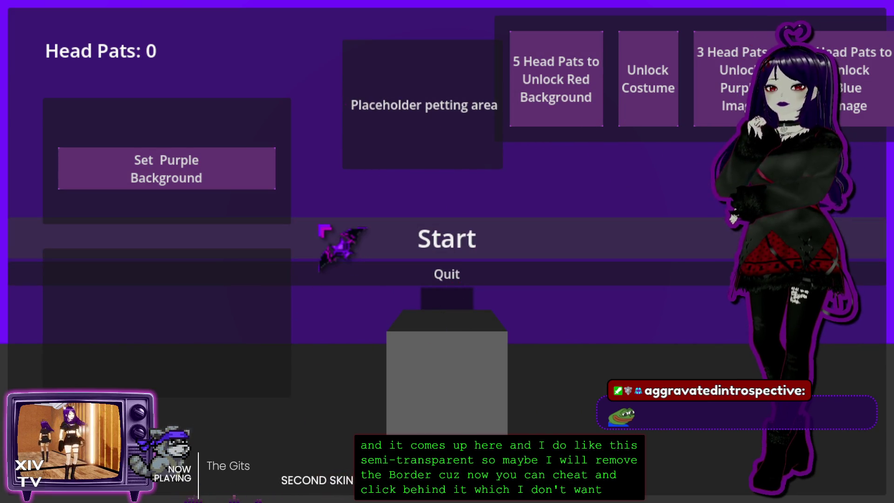
click(480, 237)
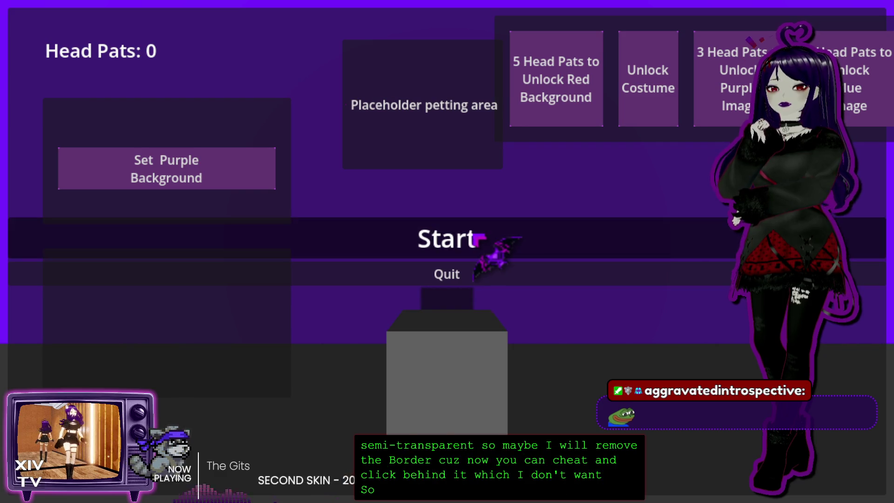
key(Escape)
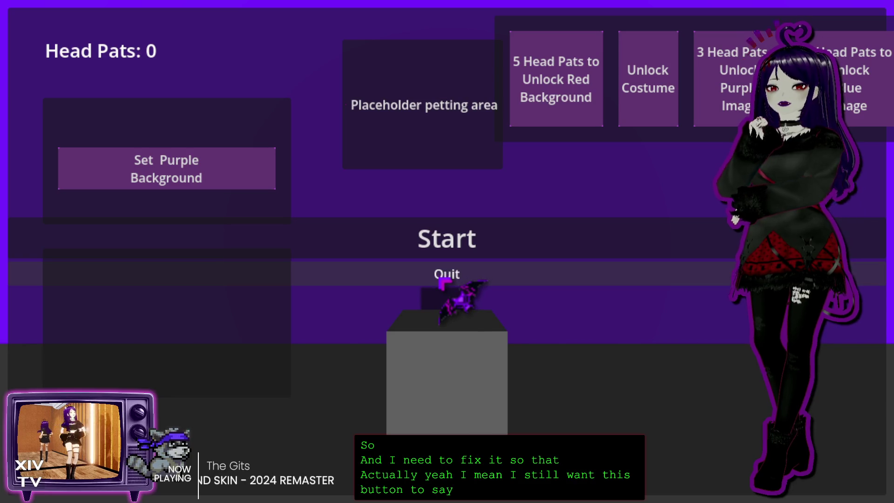
click(440, 280)
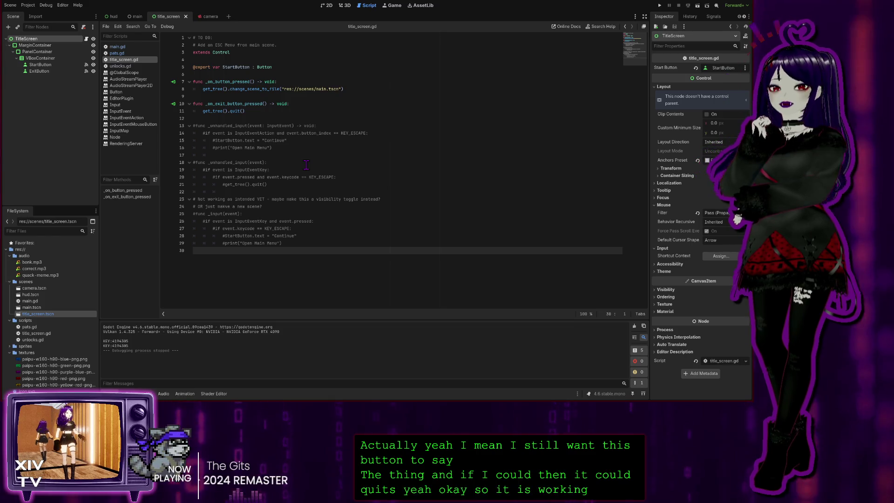
Clear the MarginContainer's Left, Top, Right and Bottom margin overrides, then run the game with F5.
click(35, 45)
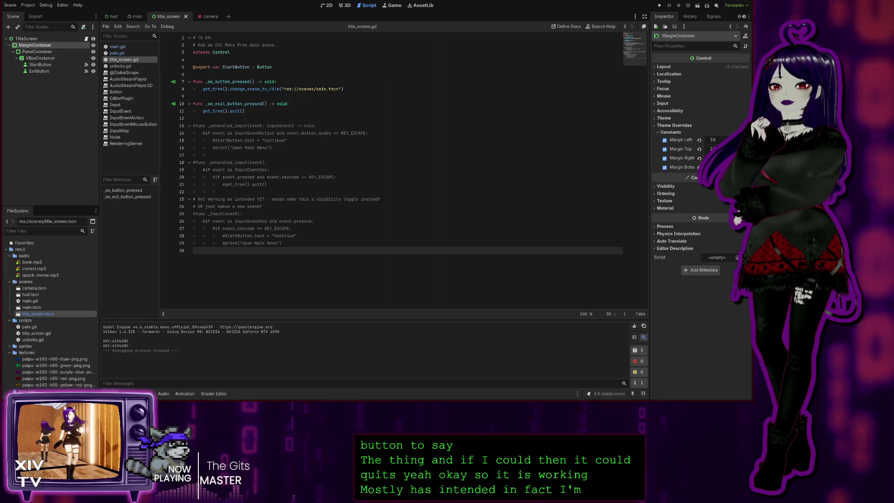
click(665, 140)
click(664, 149)
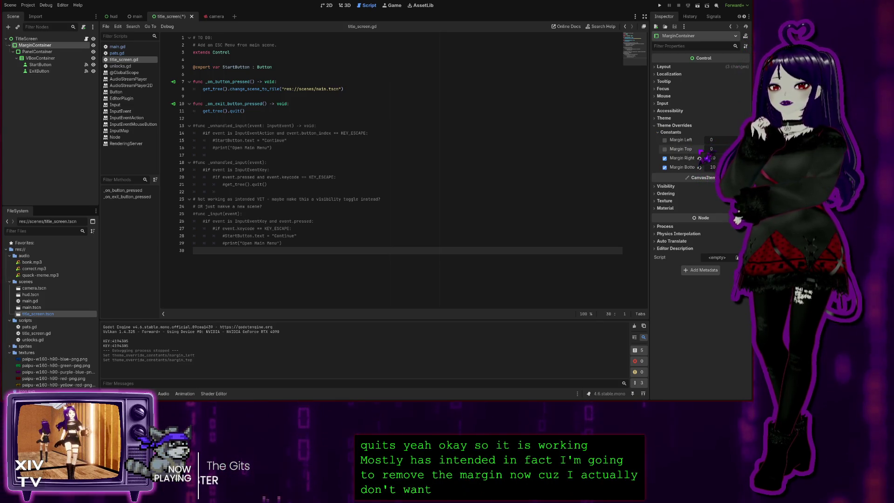
click(665, 158)
click(665, 167)
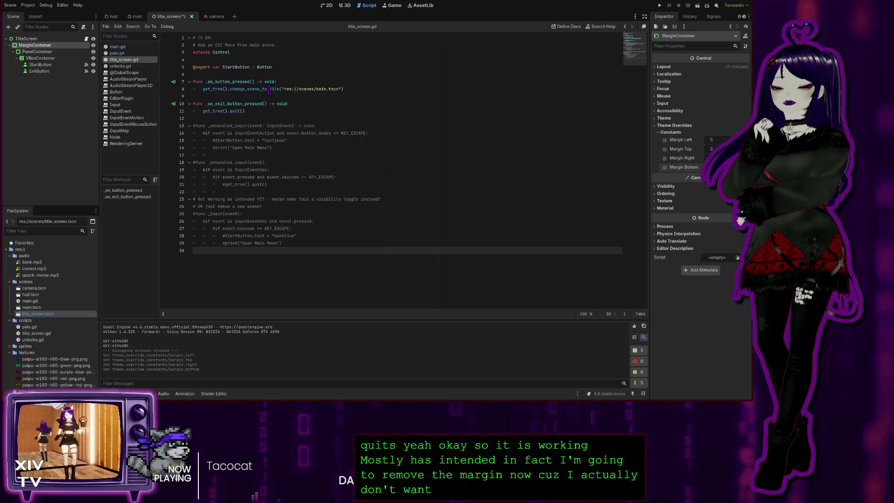
key(F5)
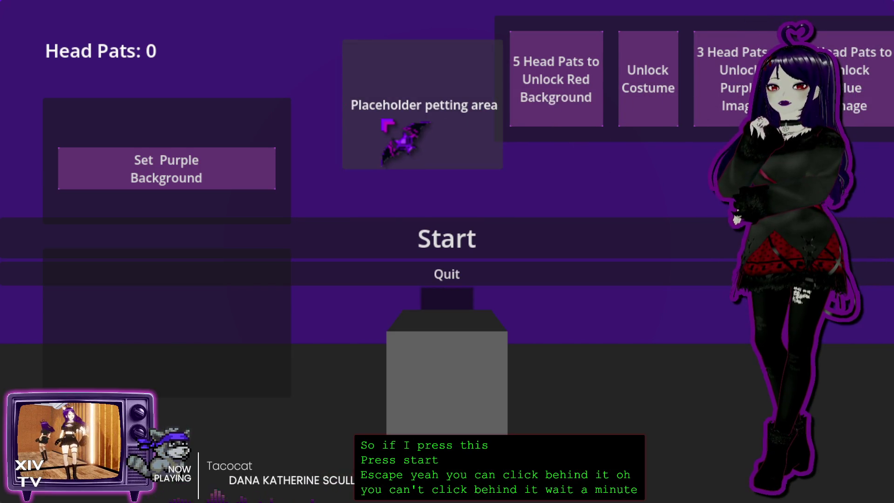
Pat the head area, hit Start, bring the menu back with Esc, then close the game.
click(386, 122)
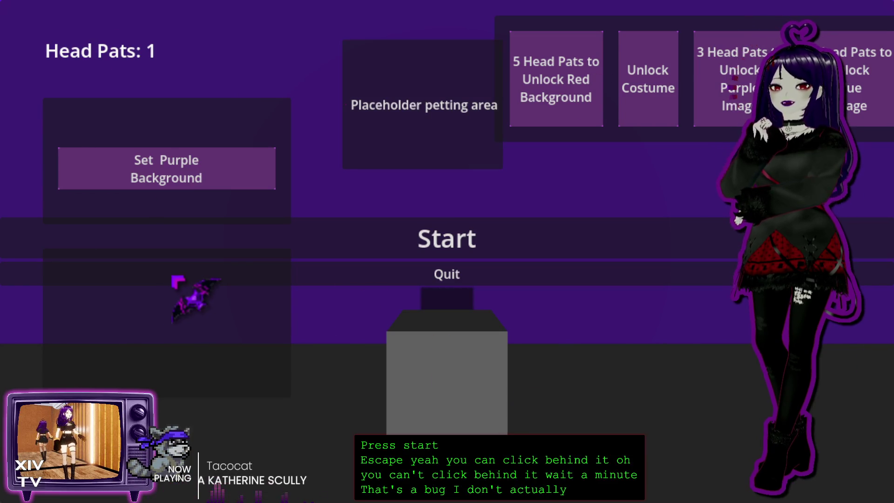
click(431, 252)
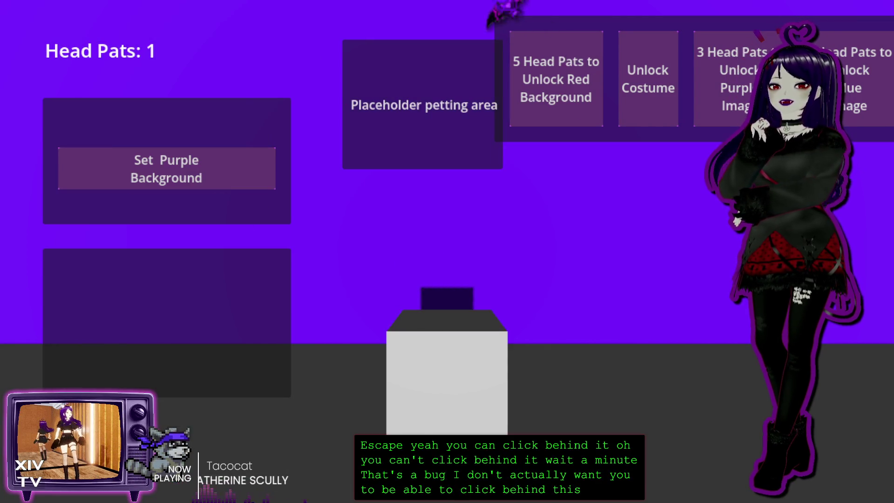
key(Escape)
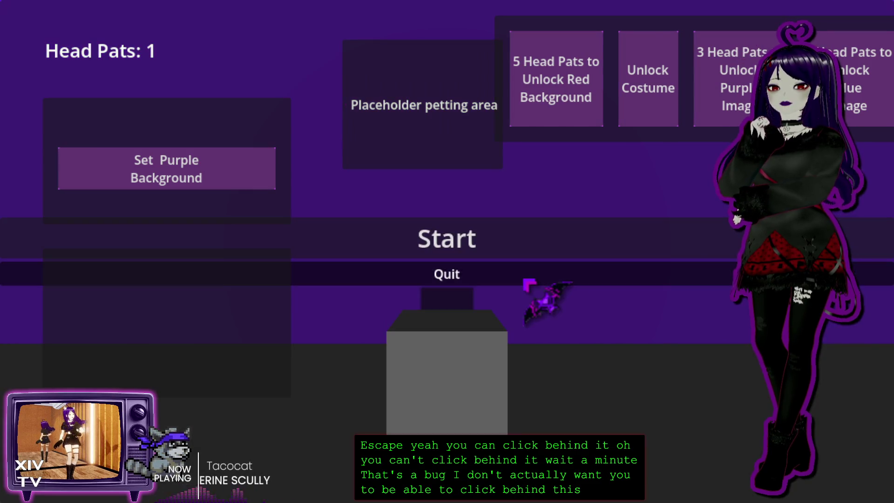
click(531, 275)
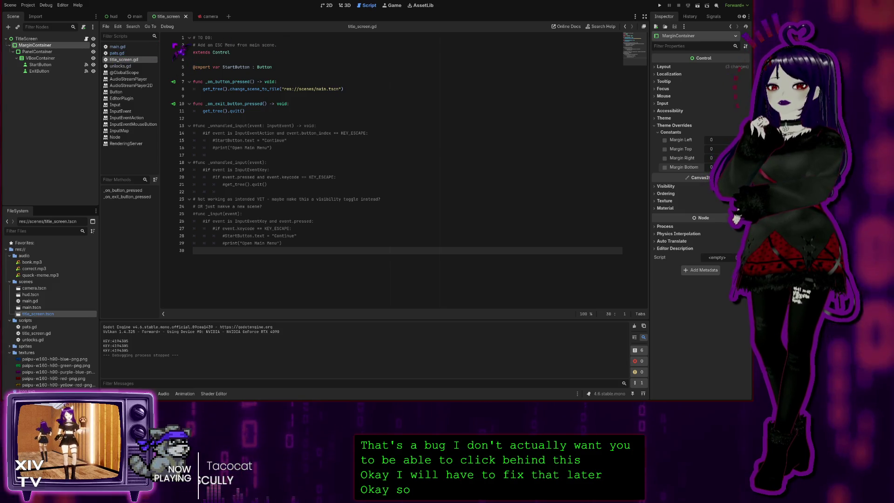
Mark the ESC Menu TODO on line 2 as 'DONE!' and start a new line.
click(298, 45)
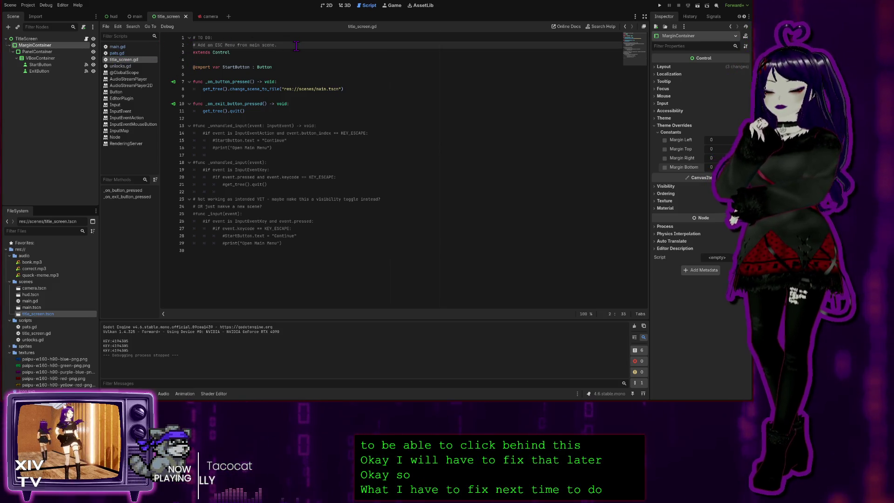
text( - DON)
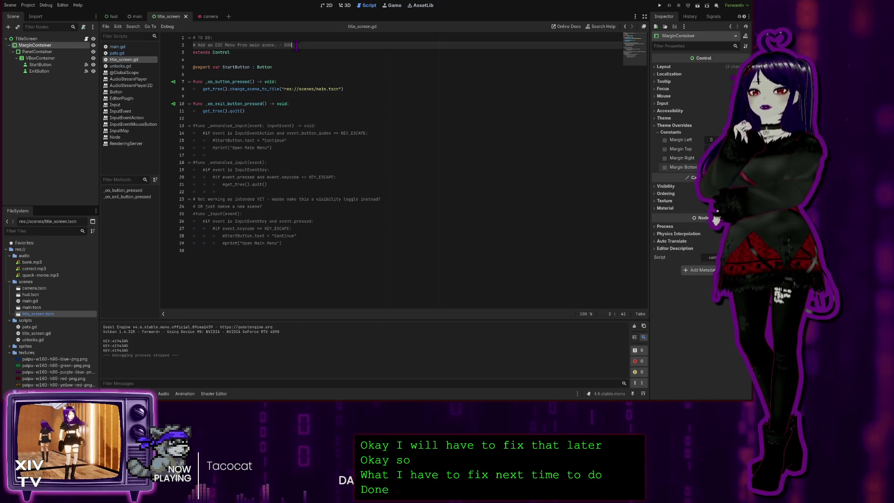
text(E!)
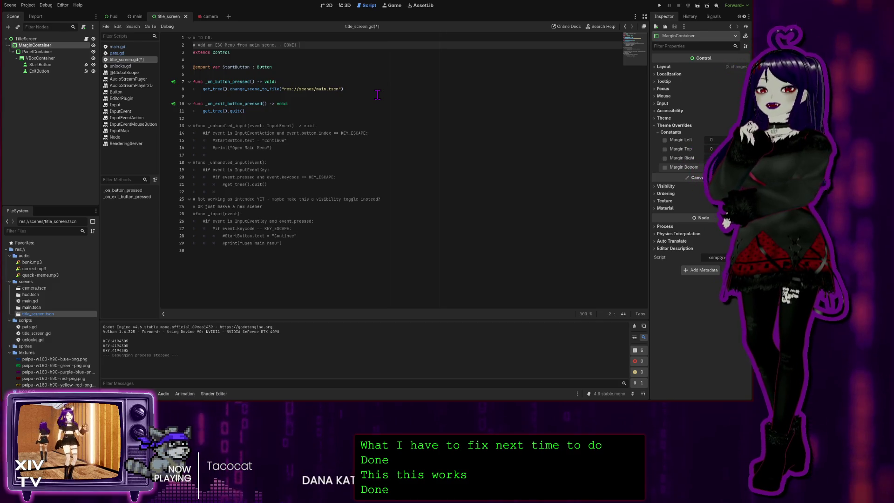
key(Return)
text(#)
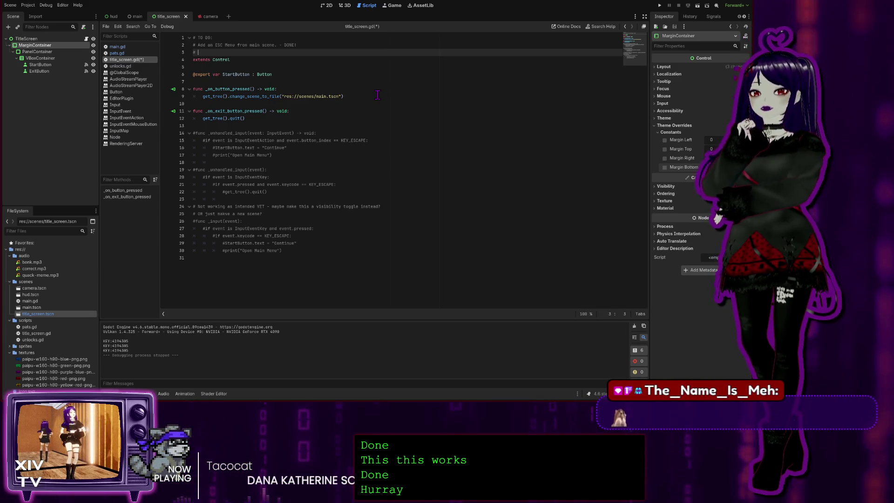
Add the TODO '# Fix bug where you can click behind the Menu when the Menu is toggle on screen.'.
text(Fix bug )
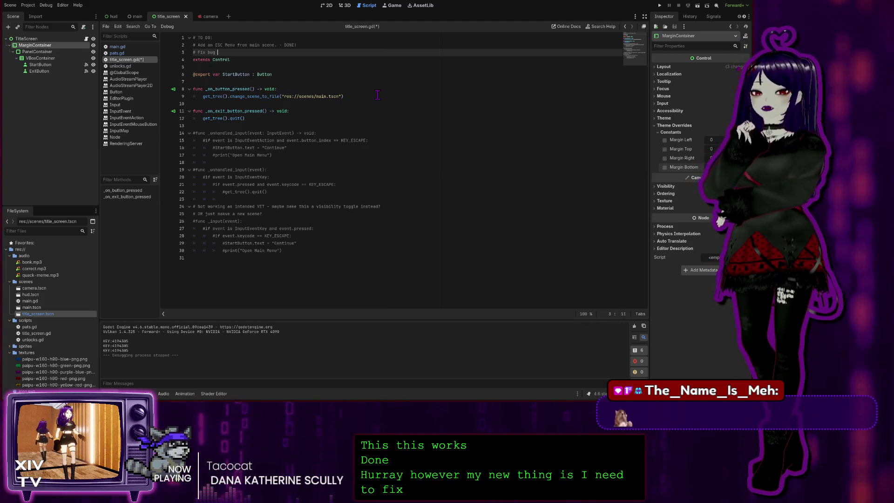
text(hwer)
key(BackSpace)
key(BackSpace)
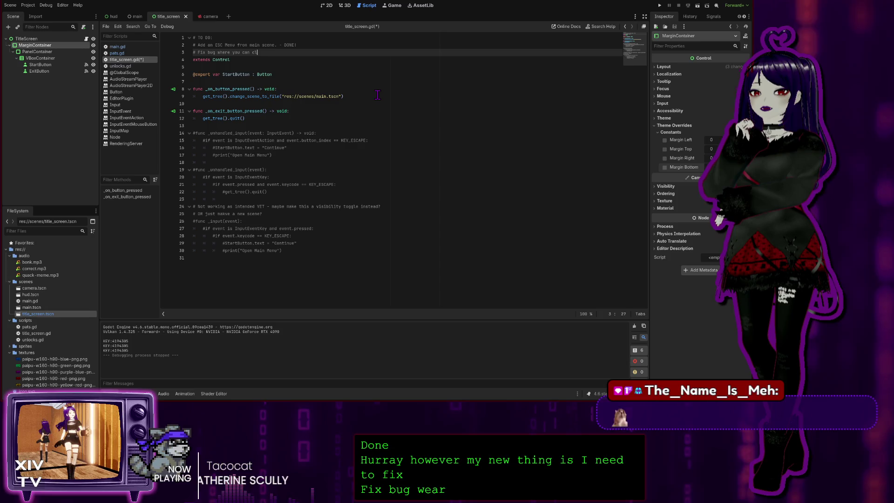
text(ick behin)
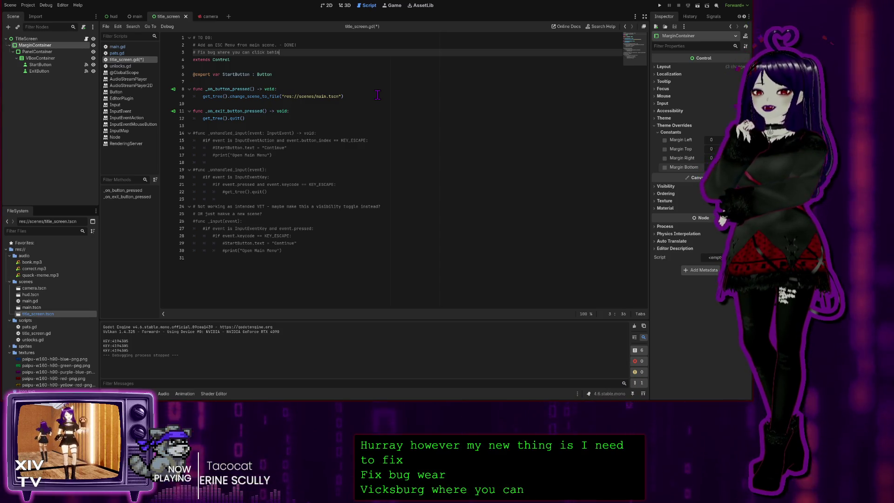
text(d the Menu)
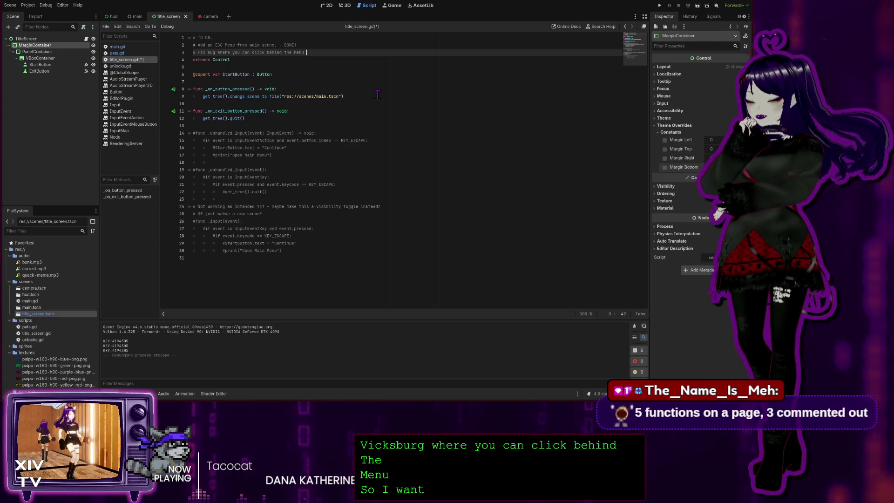
text(when )
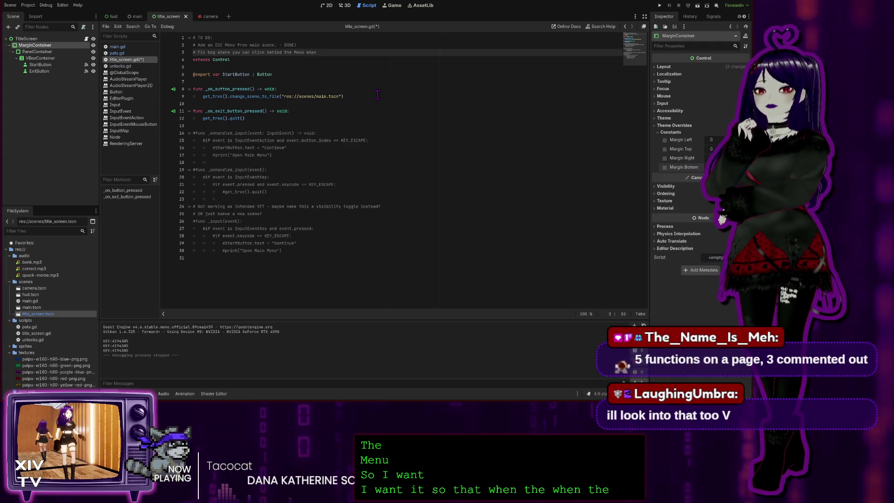
text(the Menu is up)
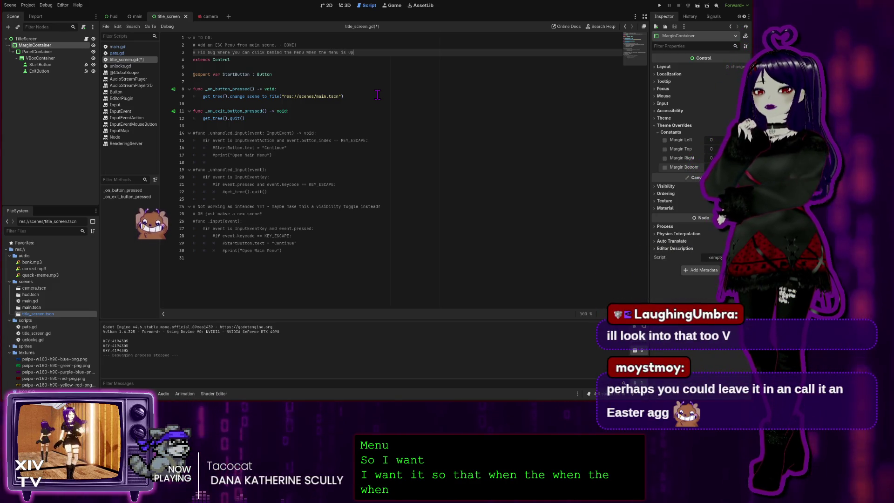
key(BackSpace)
key(BackSpace)
key(BackSpace)
text(on screen)
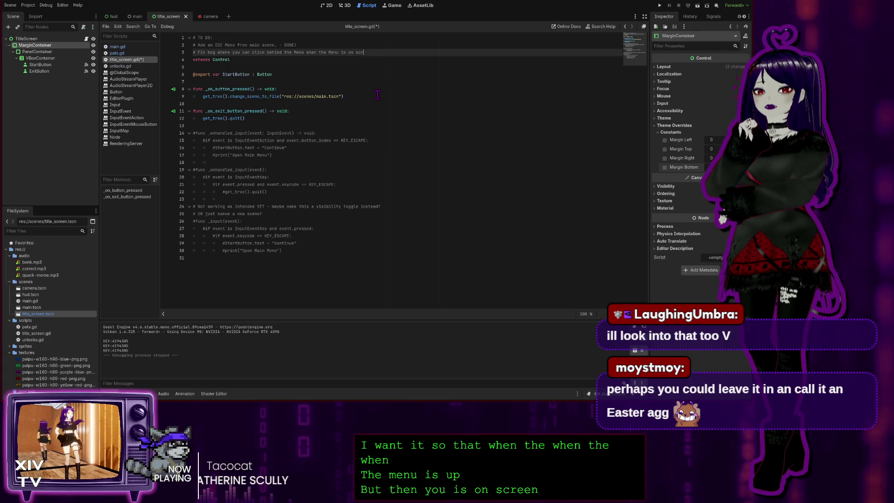
key(BackSpace)
key(BackSpace)
key(BackSpace)
text(oggle)
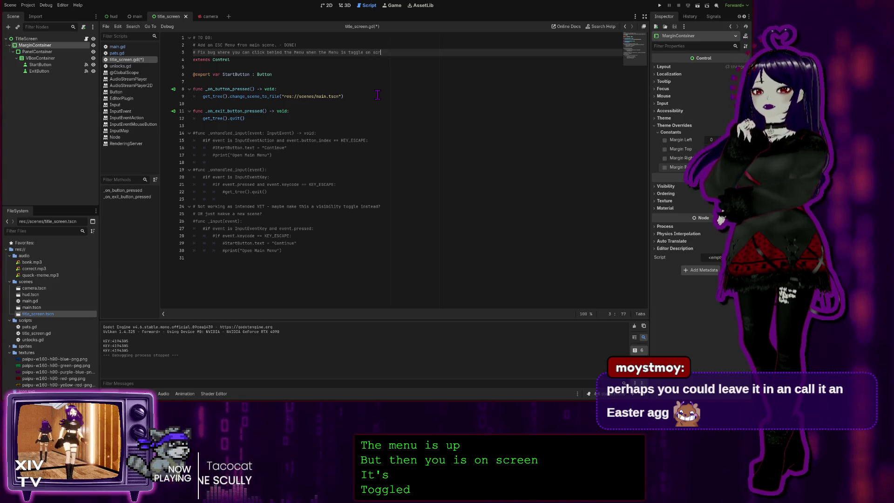
text(en.)
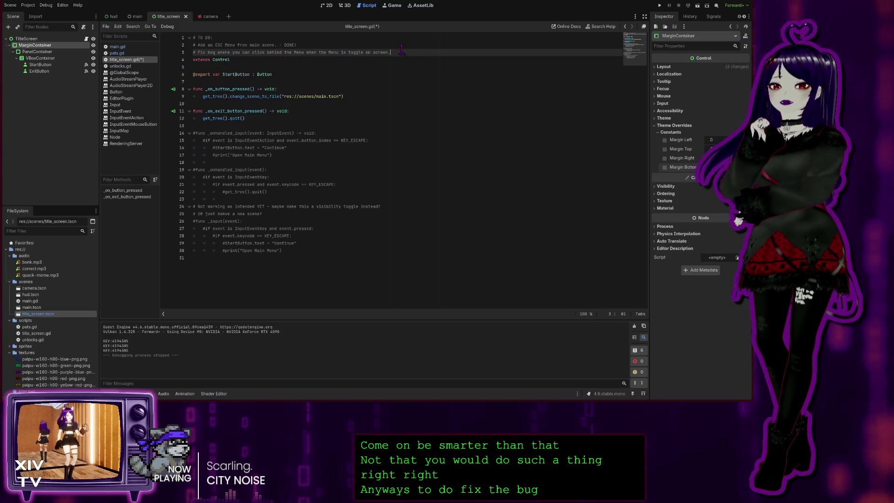
Change 'toggle' to 'toggled' on line 3 and save title_screen.gd.
click(365, 55)
text(d)
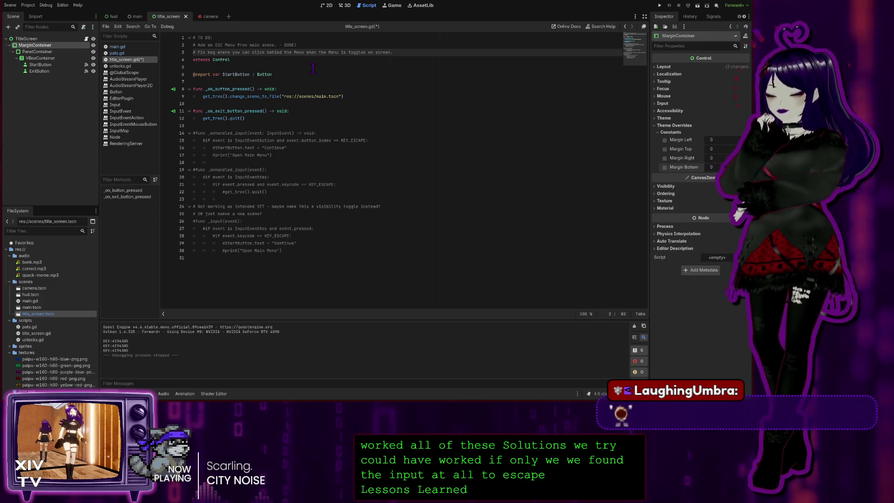
key(ctrl+s)
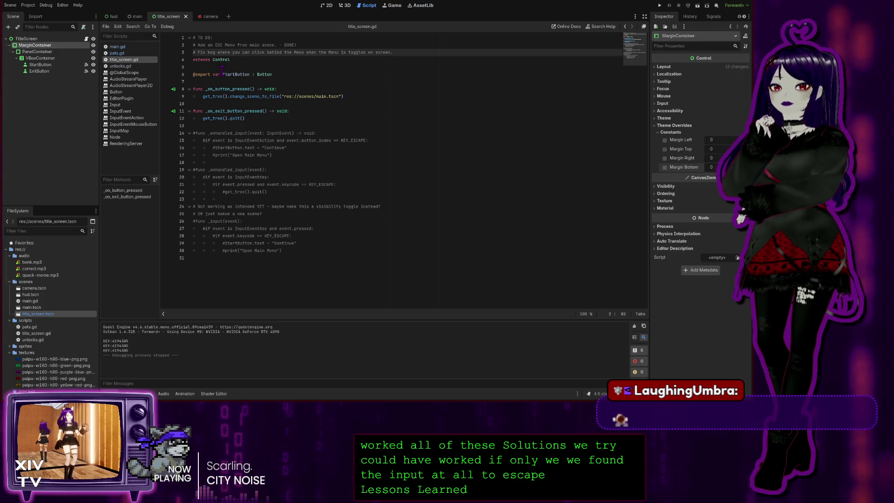
Switch between pats.gd, main.gd and title_screen.gd, ending at the top of pats.gd.
click(123, 54)
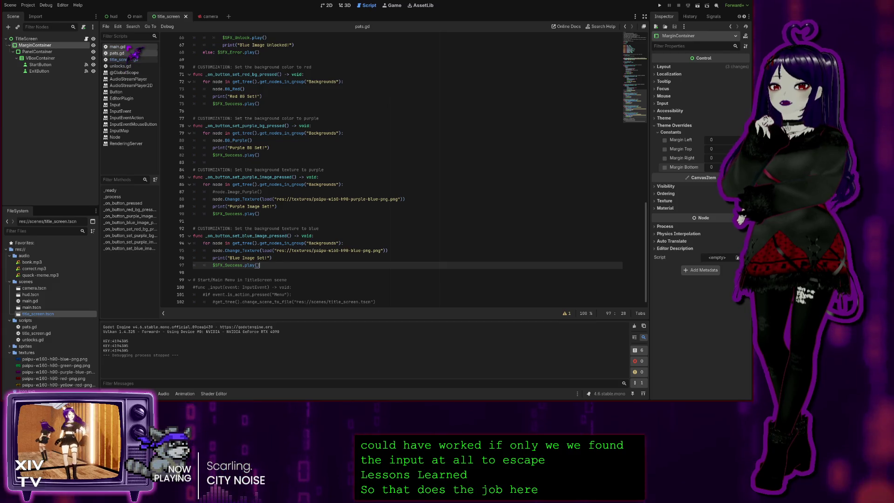
click(132, 47)
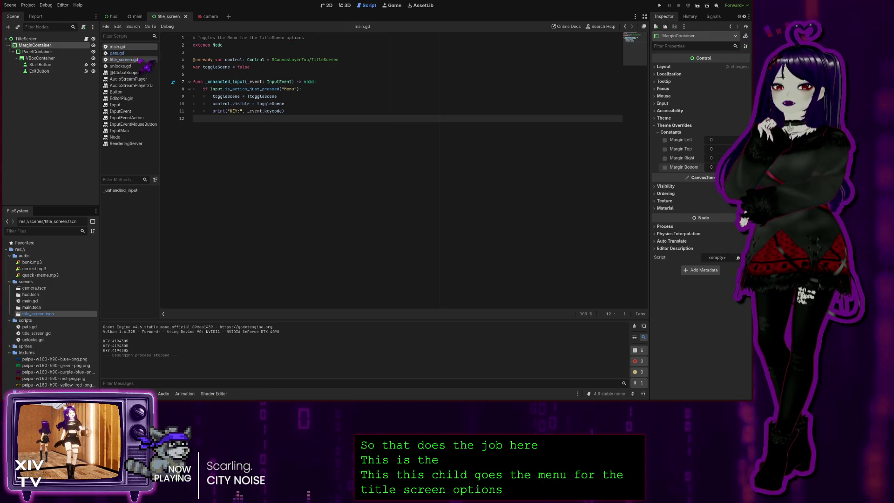
click(124, 59)
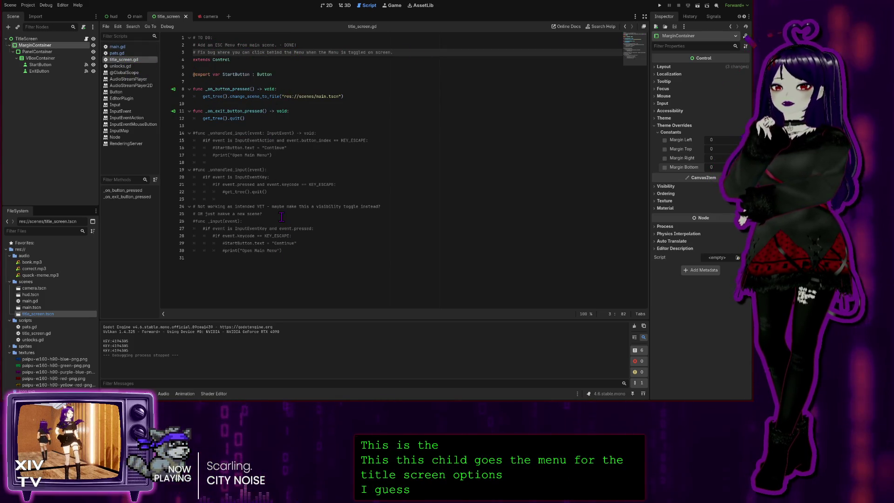
click(117, 53)
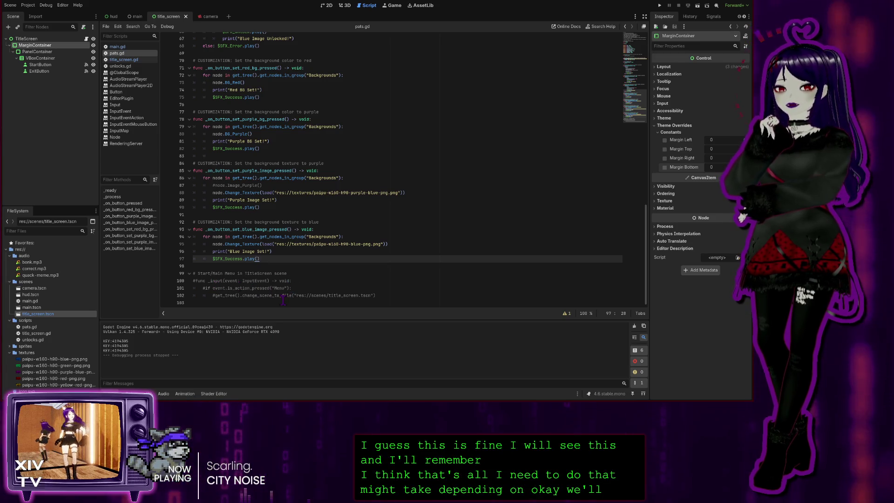
scroll(264, 281, up, 20)
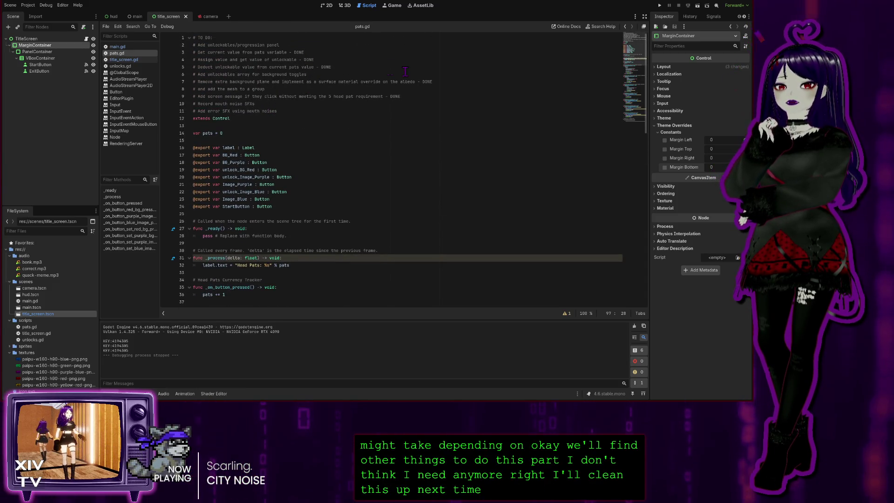
Read pats.gd's error SFX, mesh group, unlockables array and progression panel TODOs, then open unlocks.gd.
click(294, 108)
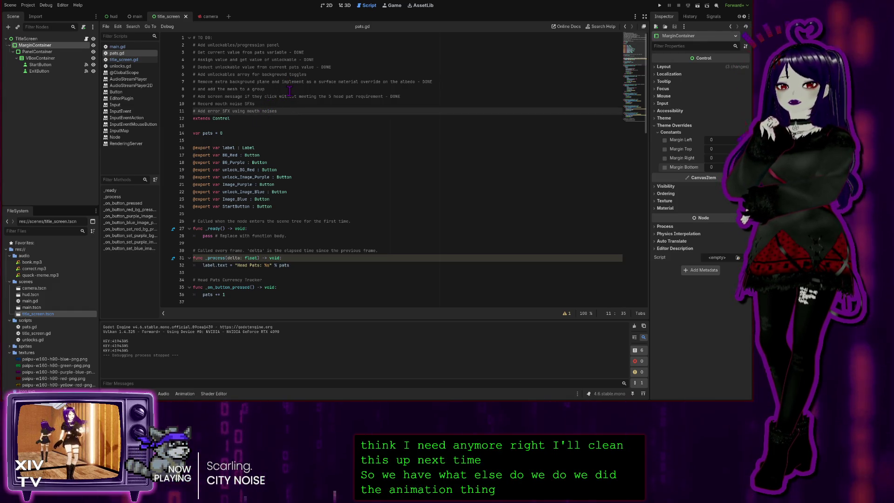
click(270, 91)
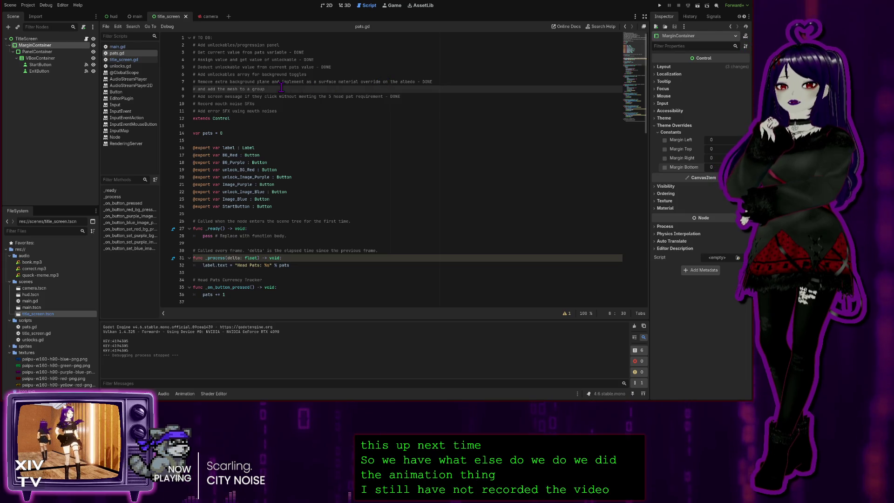
click(315, 73)
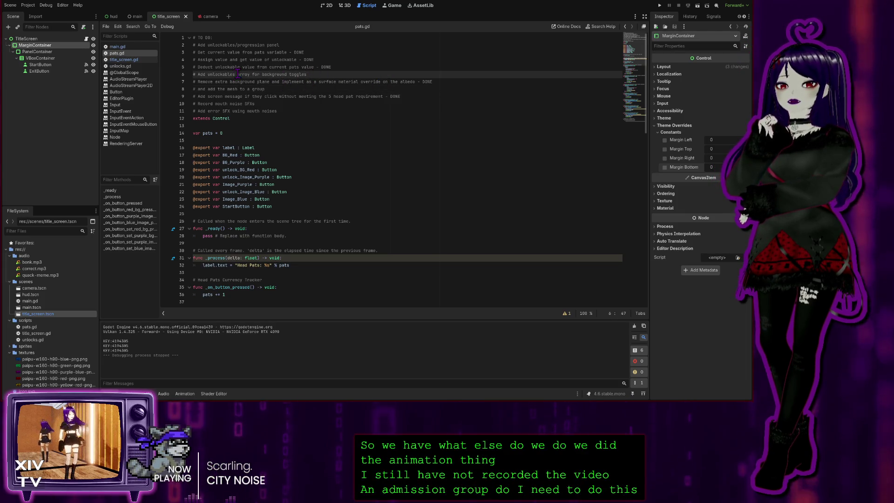
click(293, 46)
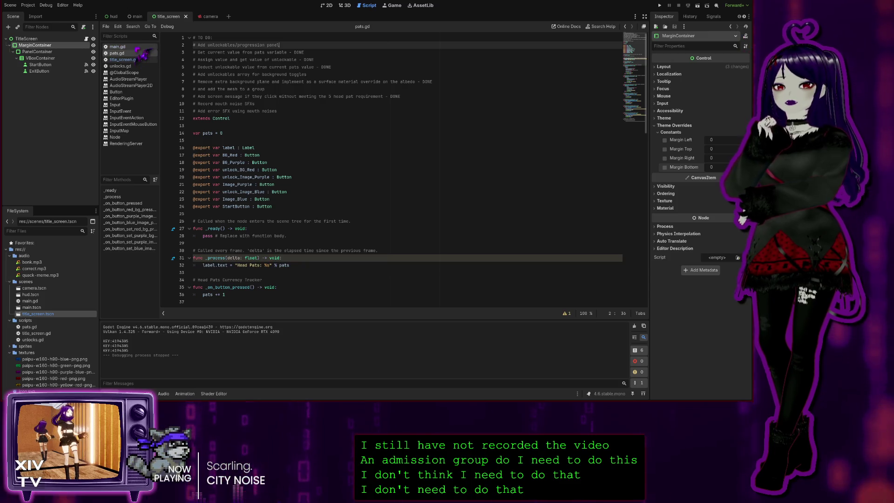
click(117, 47)
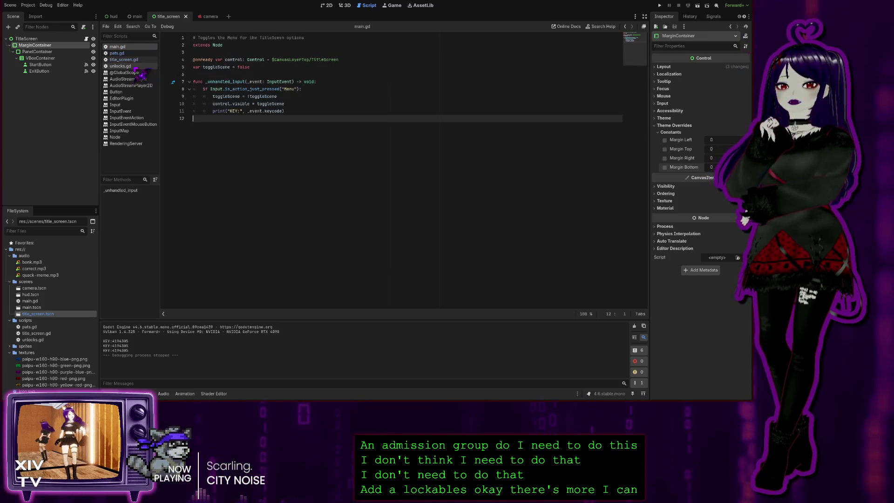
click(120, 66)
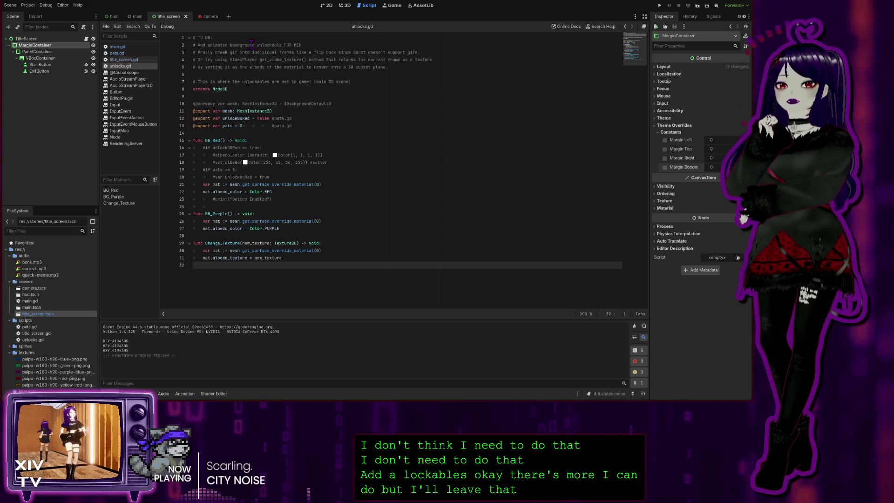
Append '- NYI' to the animated background TODO on line 2 of unlocks.gd.
click(308, 46)
click(315, 44)
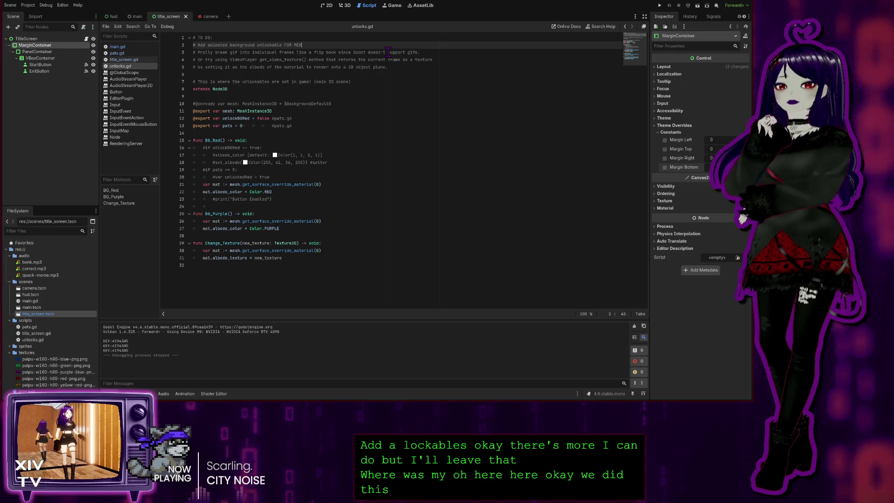
text( -)
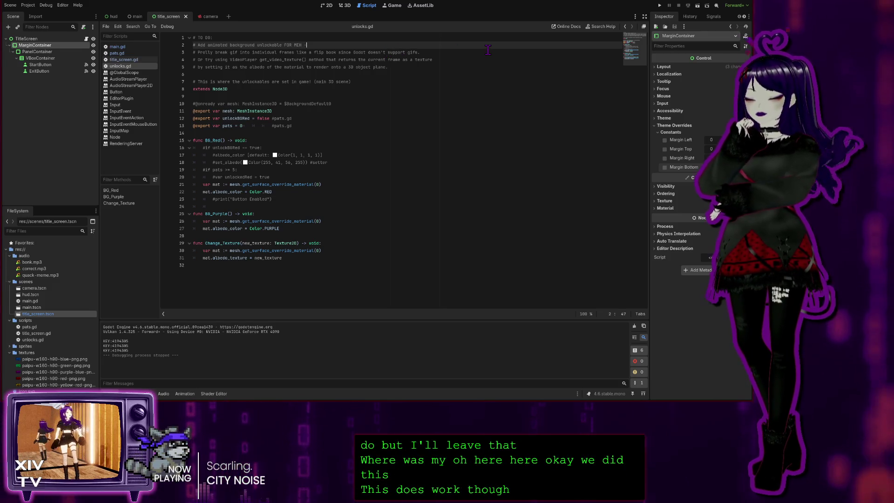
text( DONE)
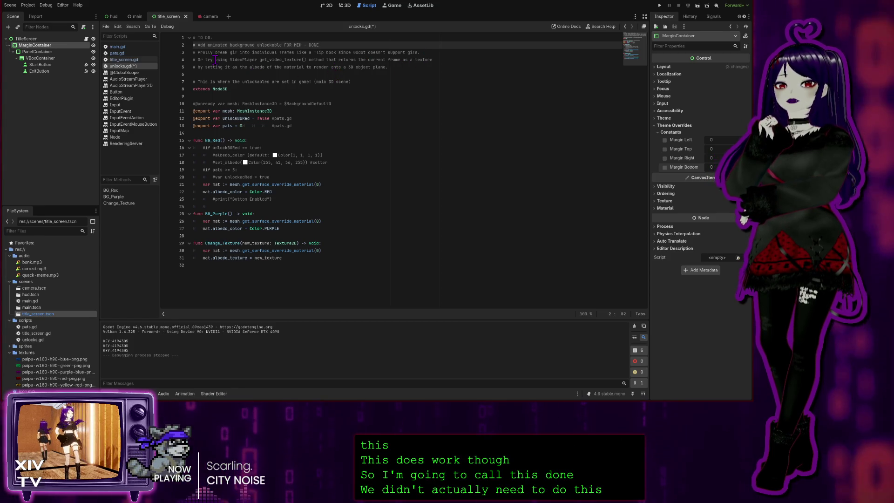
click(249, 280)
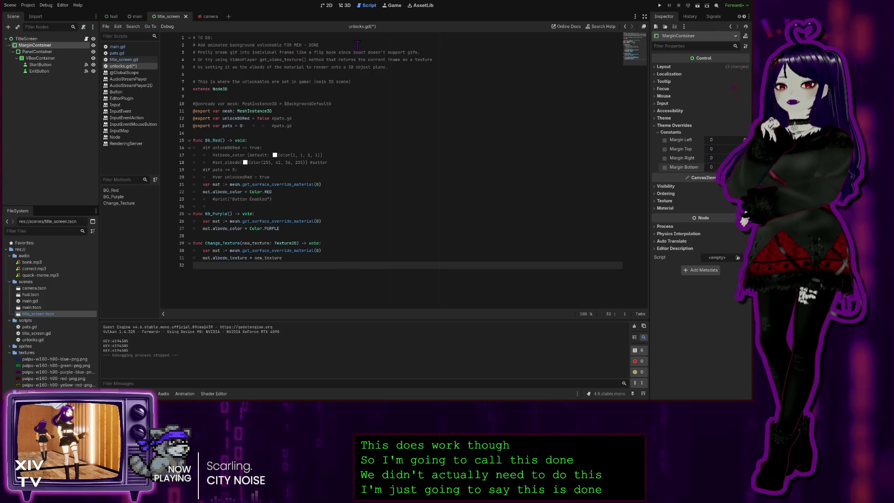
click(328, 44)
text(but )
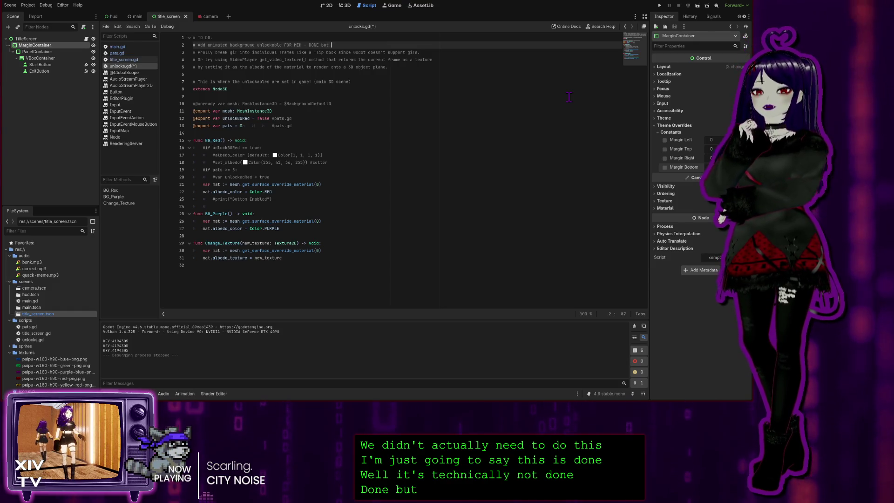
text( n)
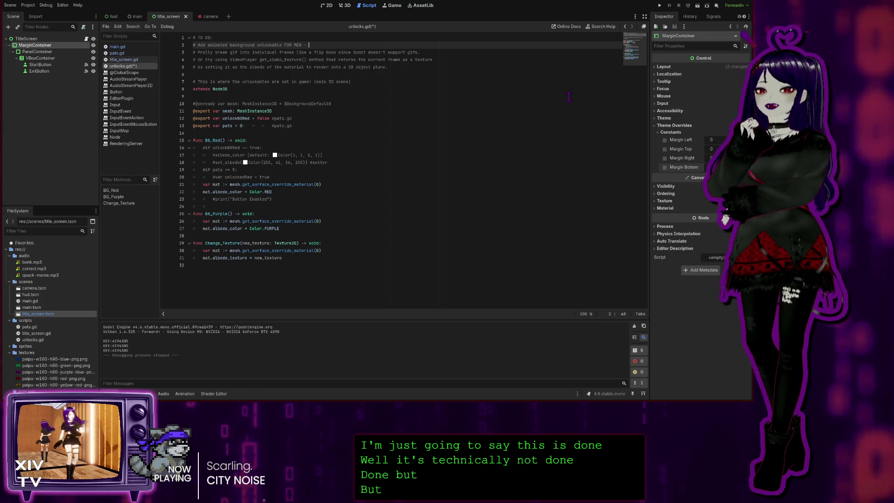
text(NYI)
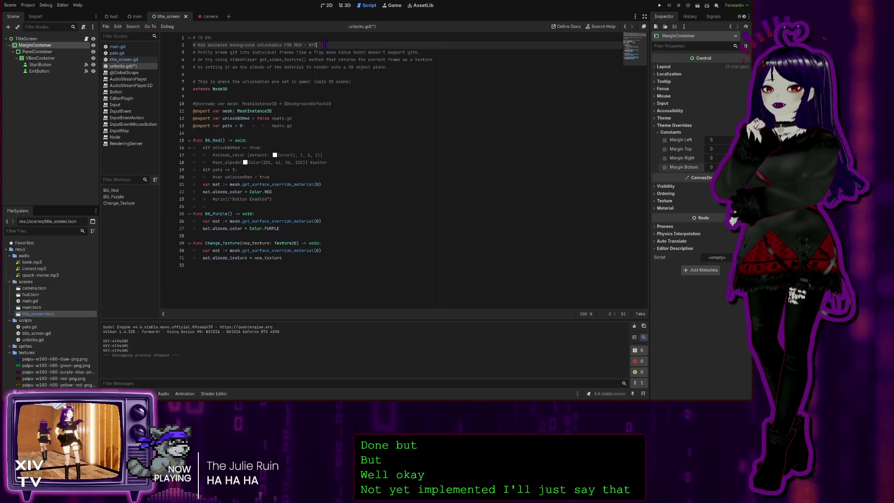
Add a comment line '# Note to future self: Done by adding a' below the TODOs.
click(409, 68)
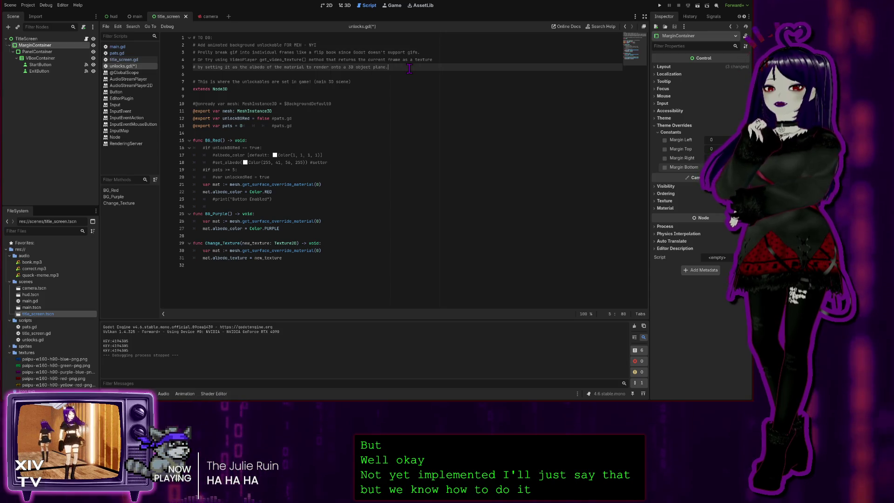
key(Return)
text(# )
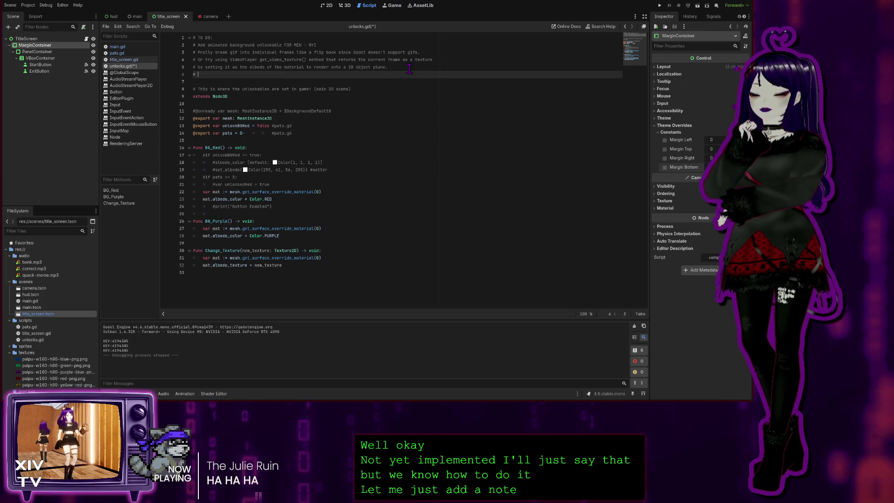
text(NOTE TO)
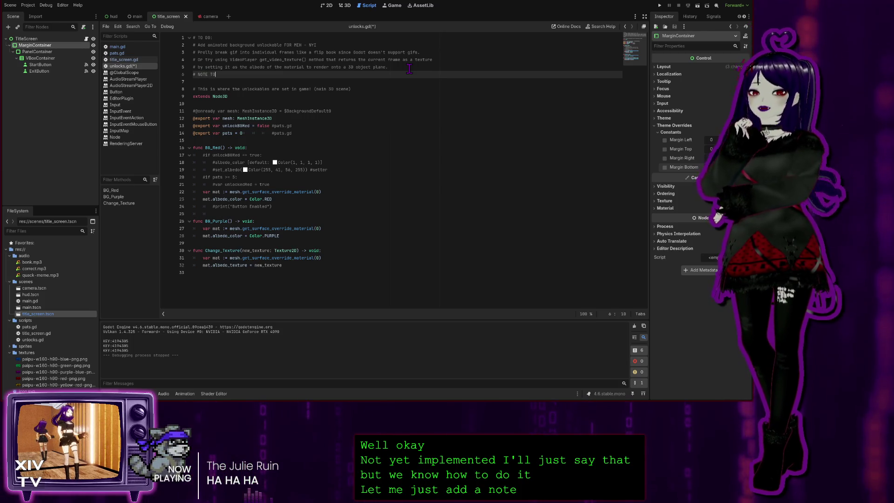
key(BackSpace)
key(BackSpace)
key(BackSpace)
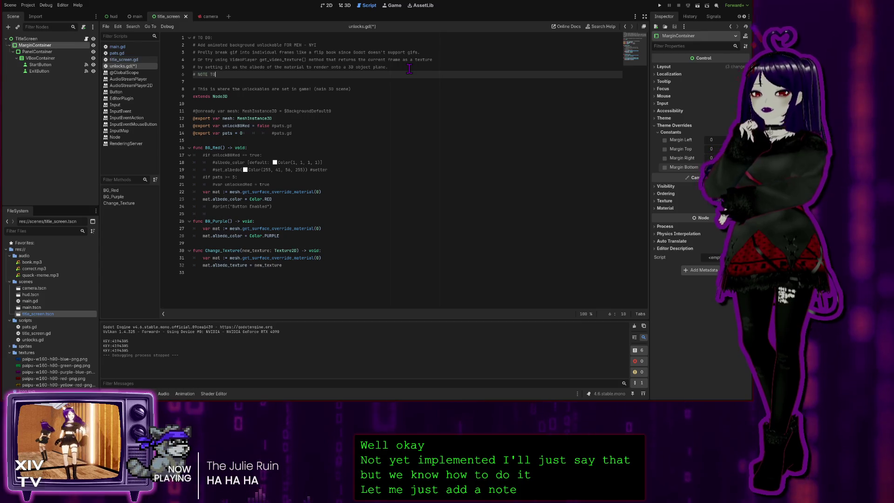
key(BackSpace)
key(BackSpace)
key(BackSpace)
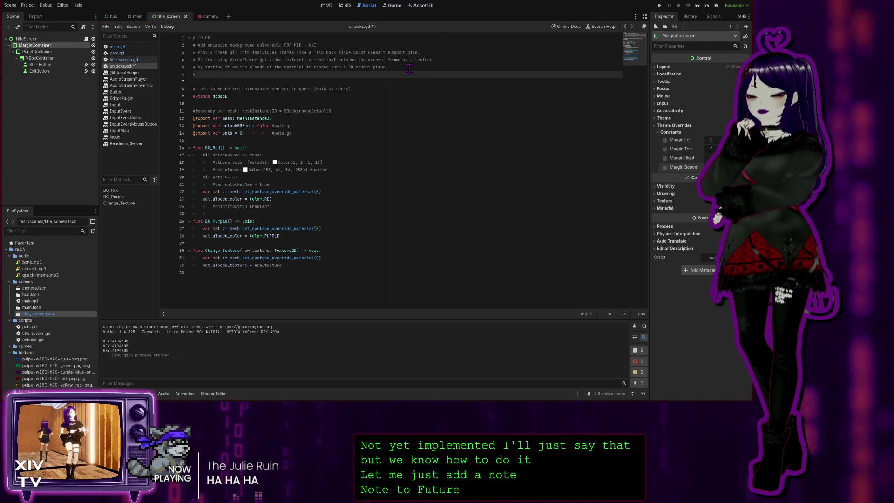
text(Note to futur)
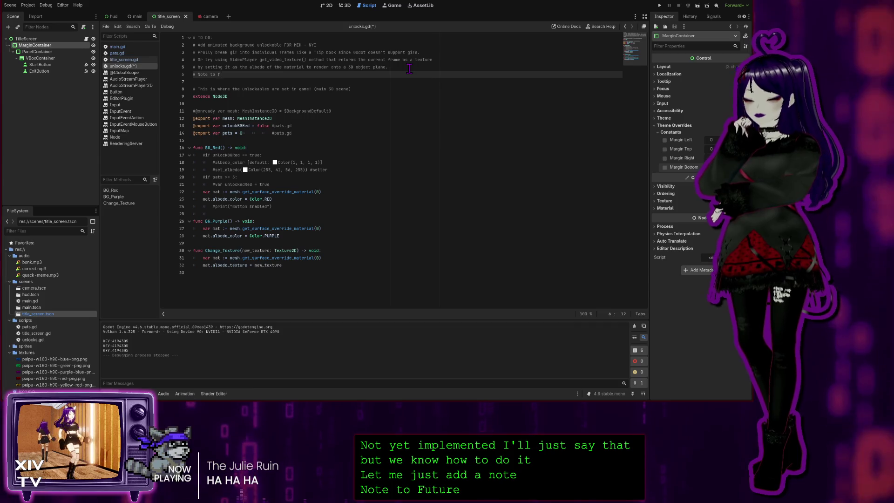
text(e self: )
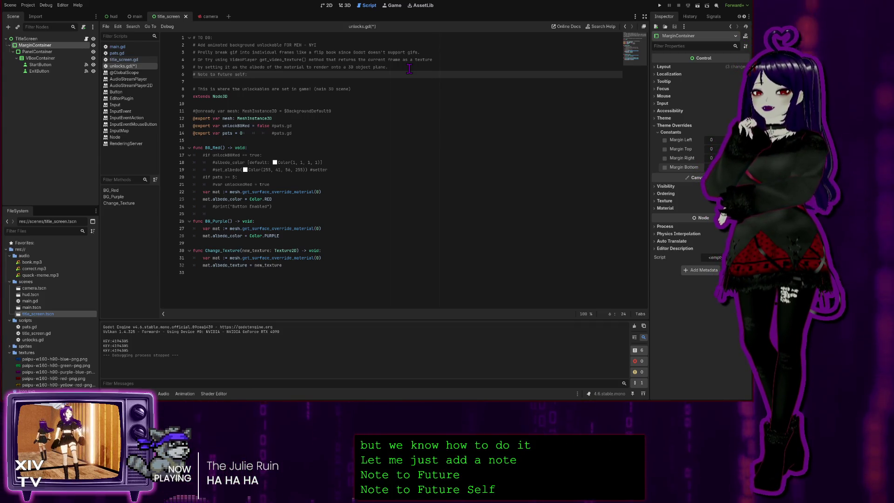
text(Done by)
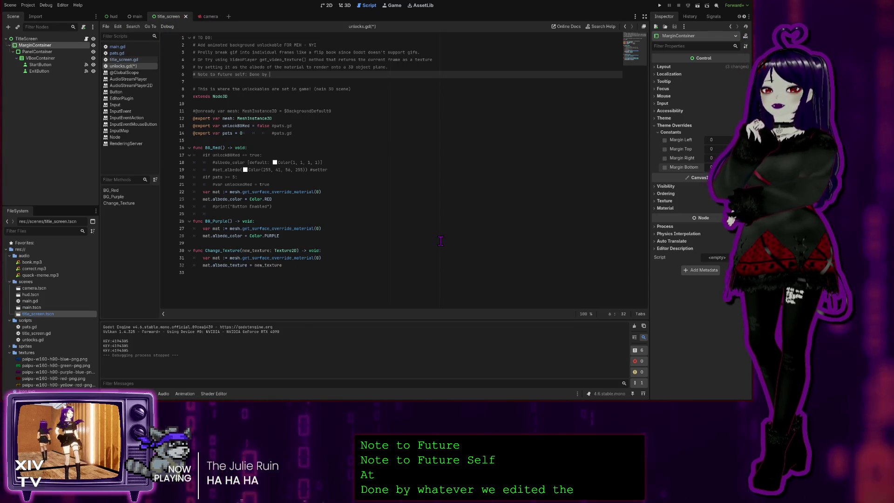
text(ad)
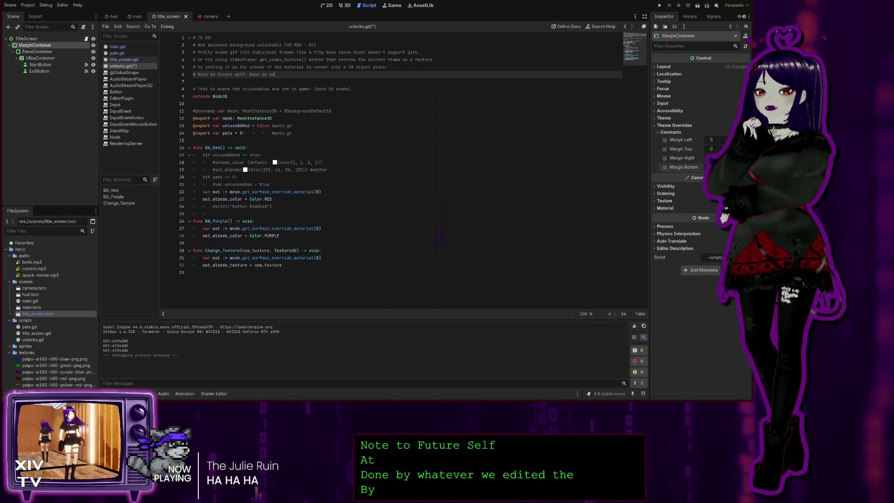
text(ding a)
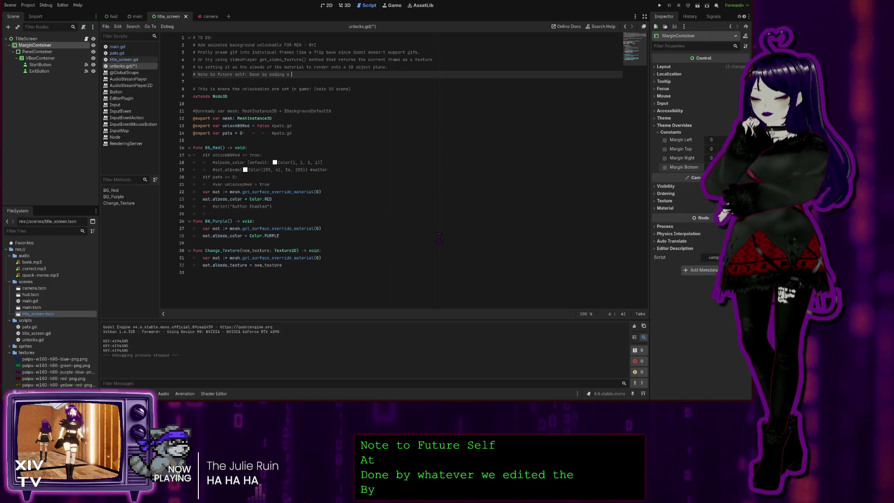
click(122, 60)
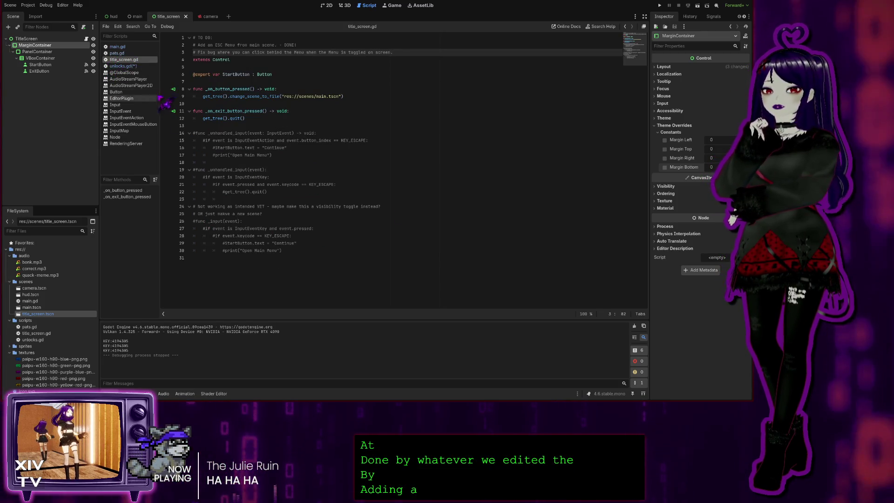
click(139, 53)
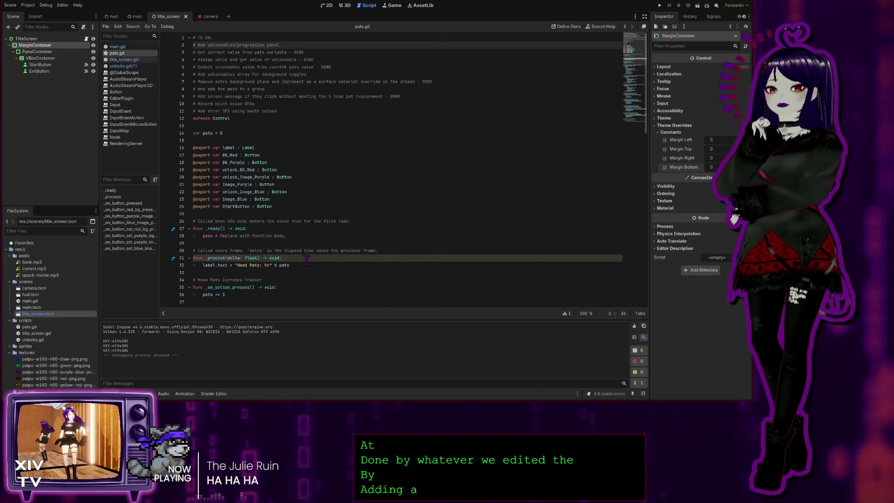
scroll(306, 260, down, 15)
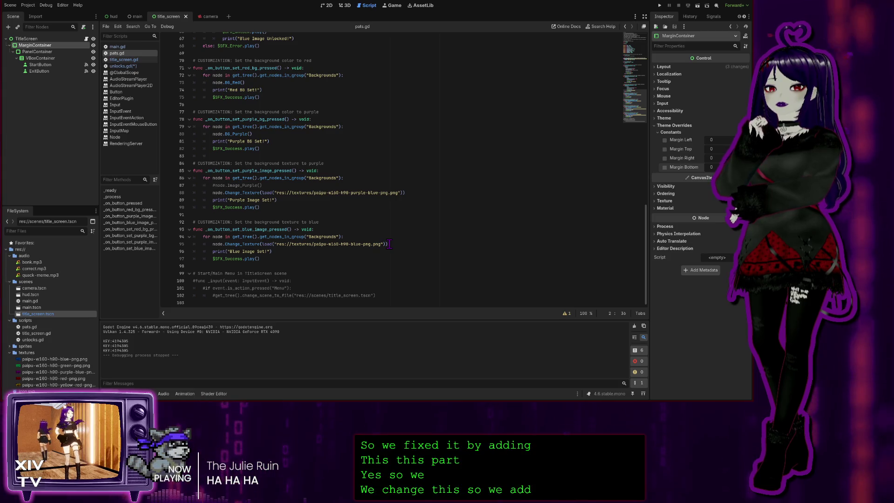
mouse_move(388, 244)
mouse_down()
mouse_move(210, 229)
mouse_move(217, 246)
mouse_up()
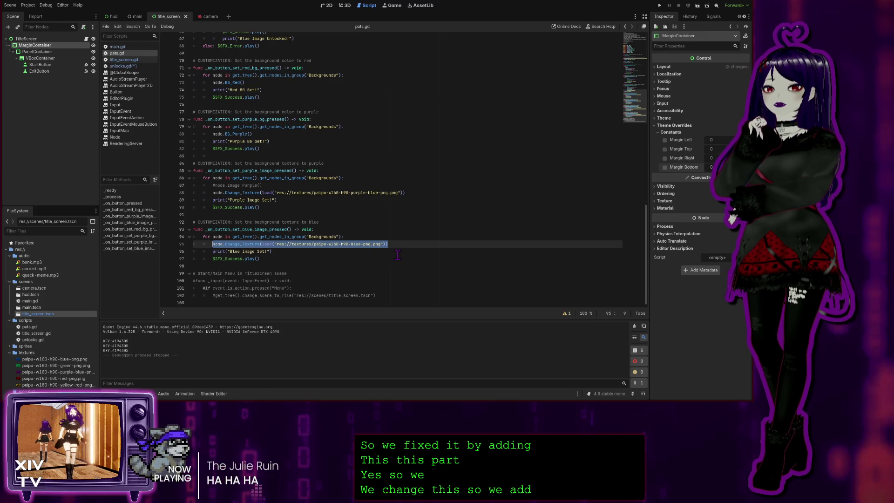
click(466, 230)
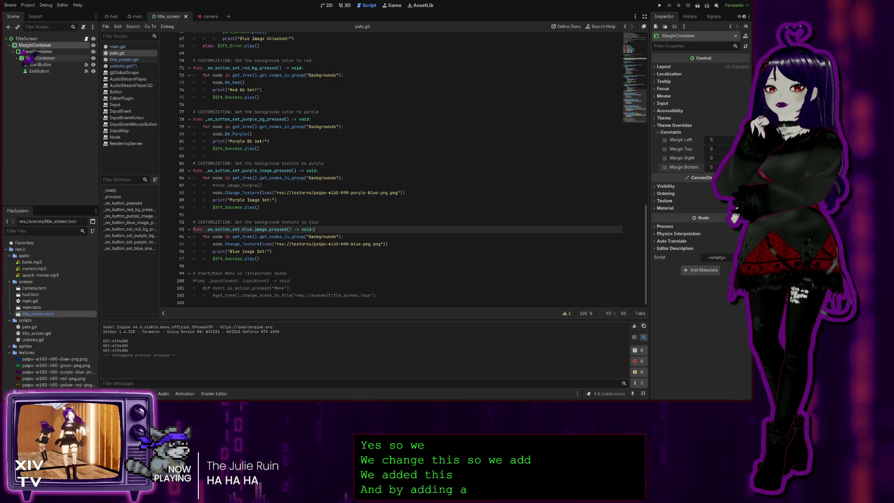
scroll(261, 93, up, 13)
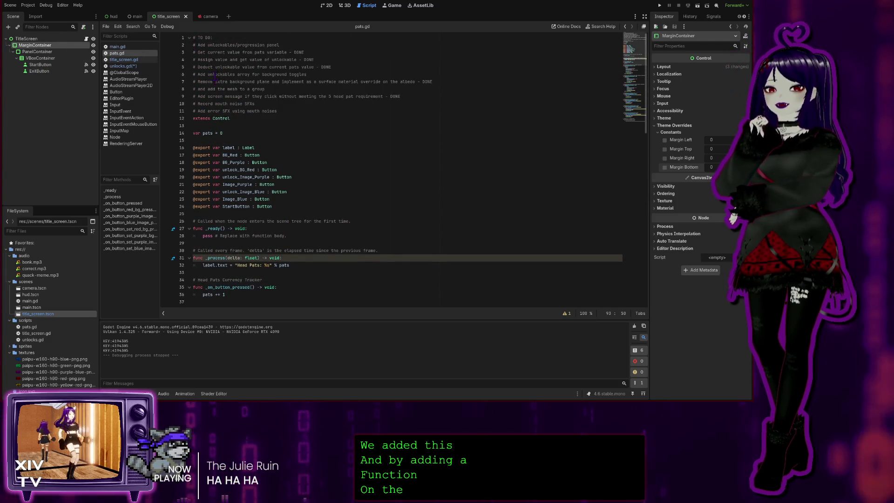
Switch scene tabs to main then hud, then step through the scripts to unlocks.gd.
click(135, 17)
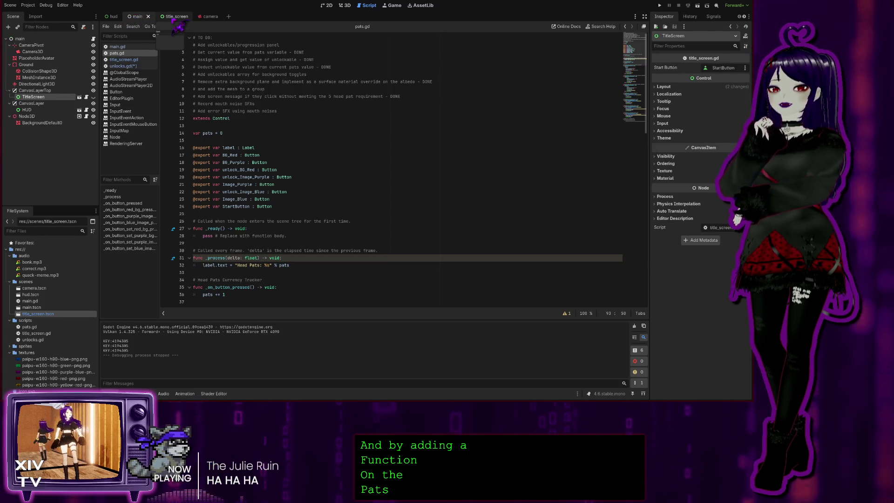
click(112, 16)
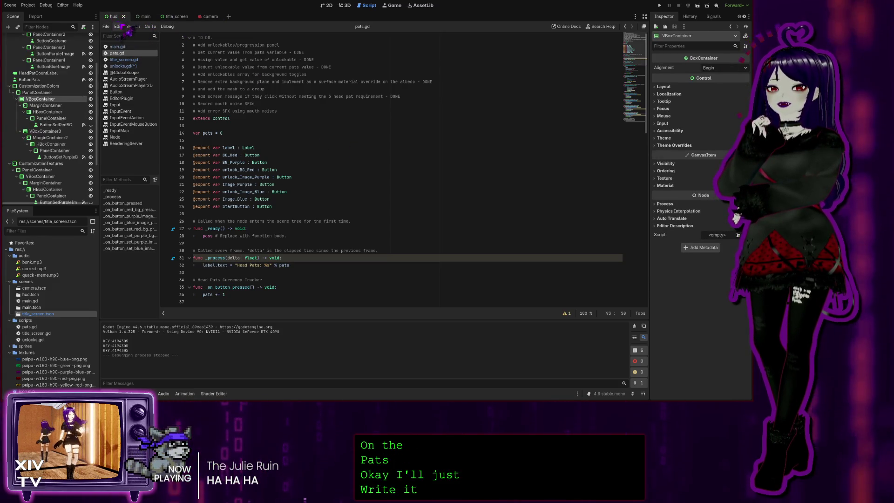
click(126, 47)
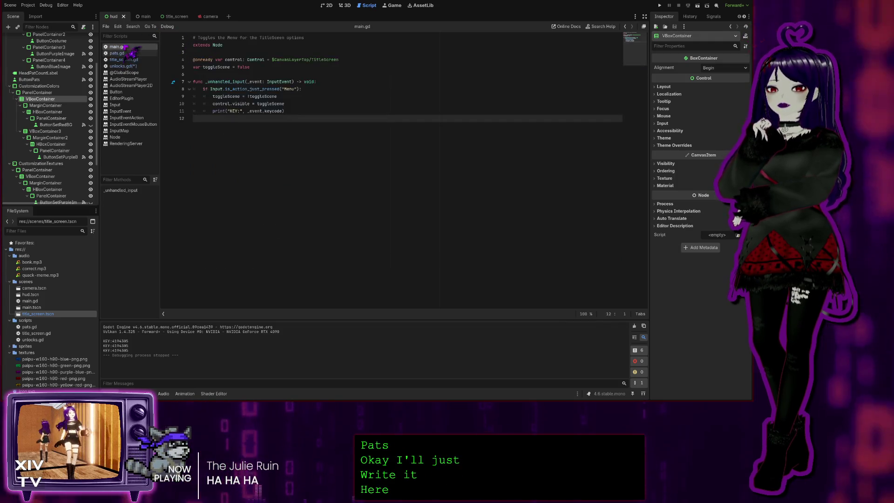
click(119, 53)
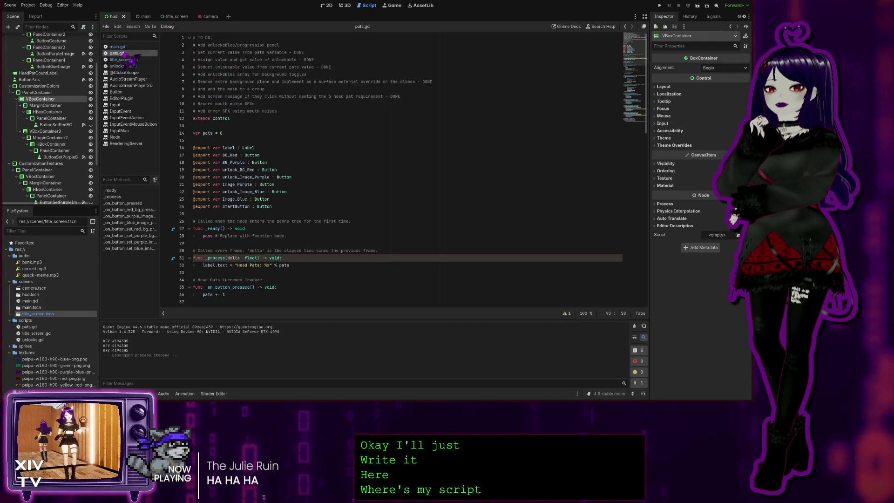
click(132, 59)
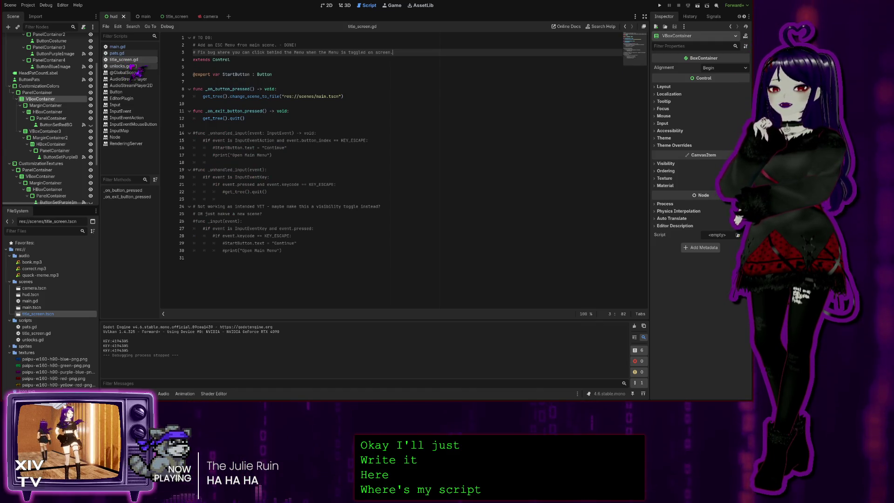
click(133, 66)
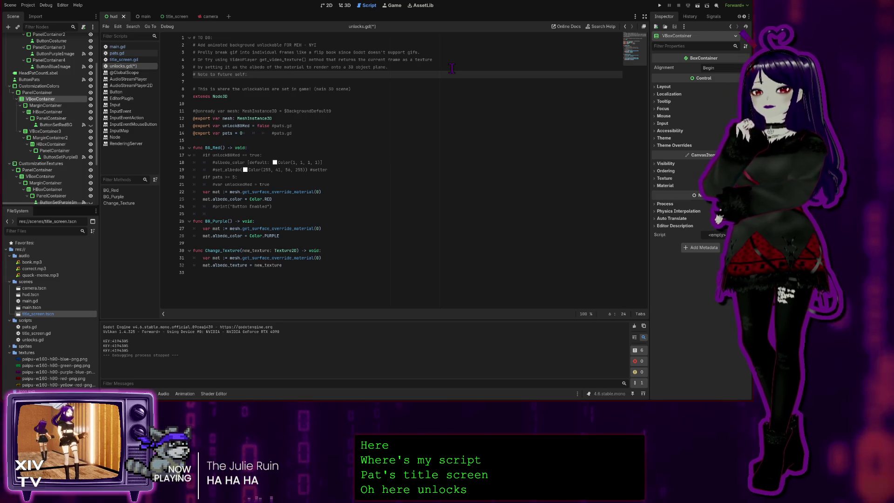
Complete the note with node.Change_Texture(load("res://textures/paipu-w160-h90-blue-png.png")) and open res://textures/ in FileSystem.
text(This )
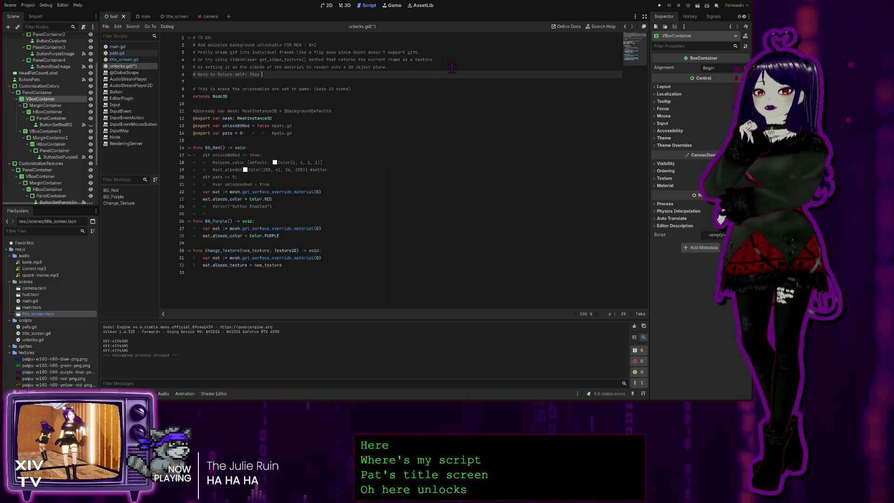
text(will mork o)
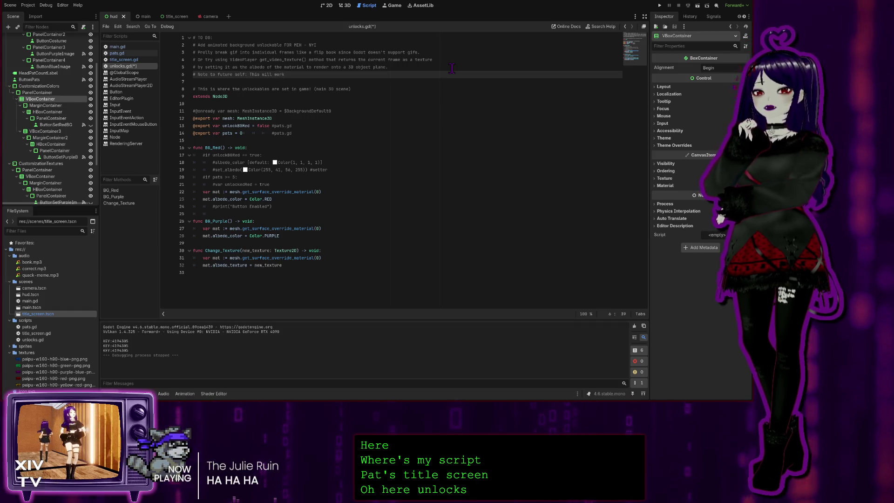
key(BackSpace)
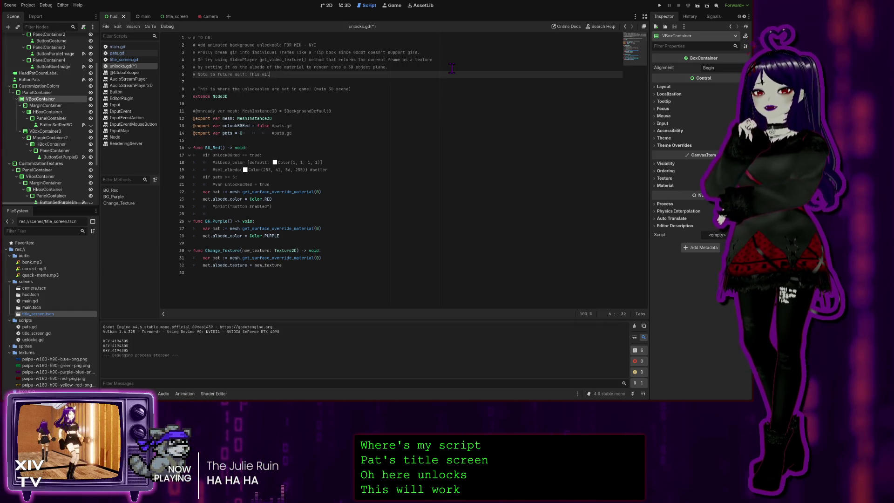
key(BackSpace)
text(Add)
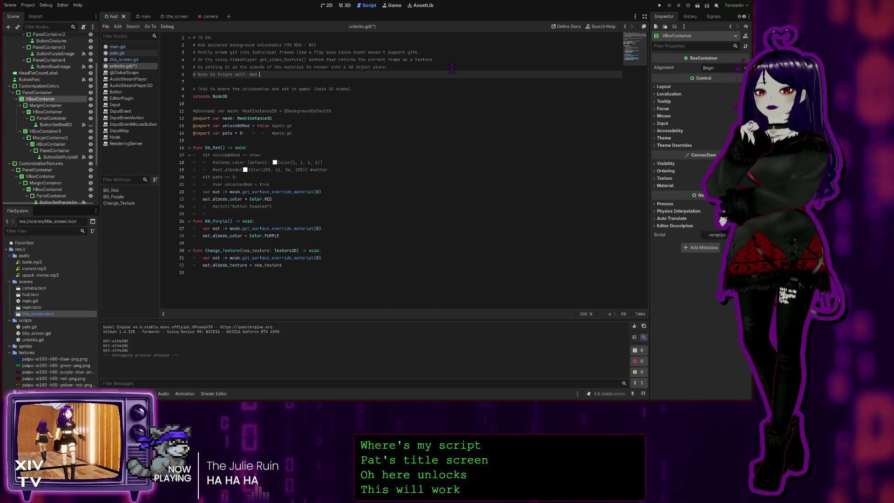
text(node.Change_Texture(load("res://textures/paipu-w160-h90-blue-png.png")))
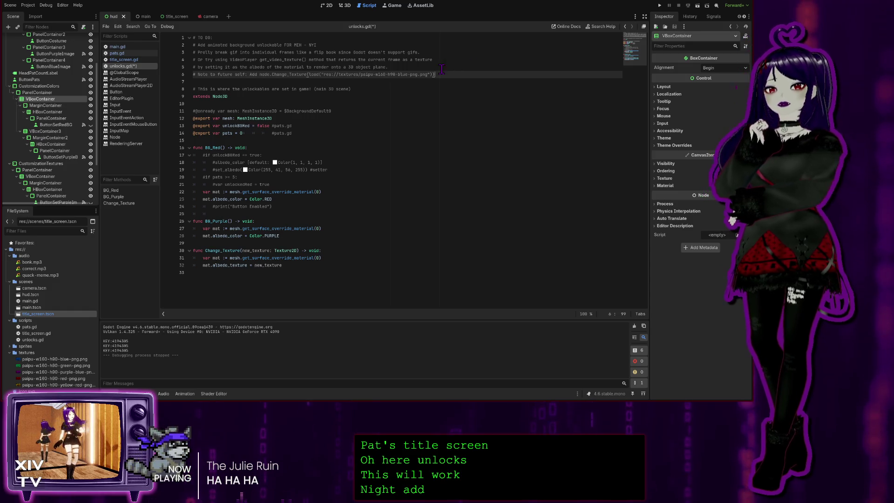
drag(428, 74, 340, 75)
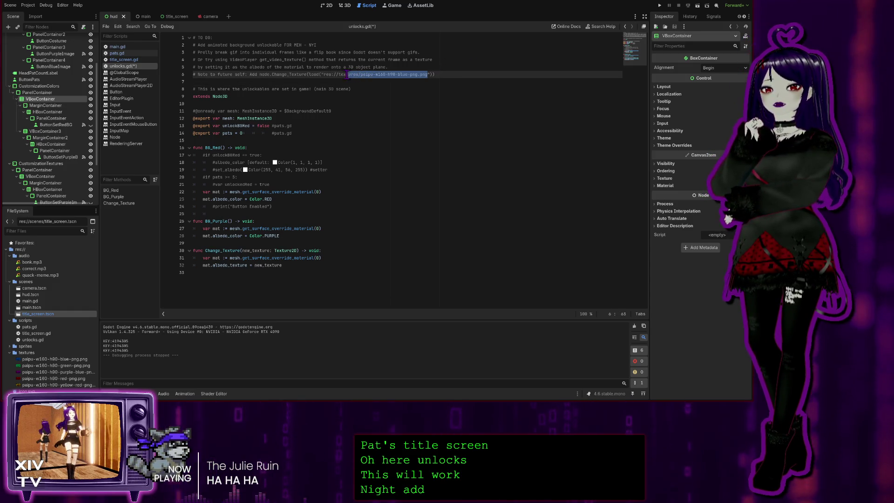
click(37, 353)
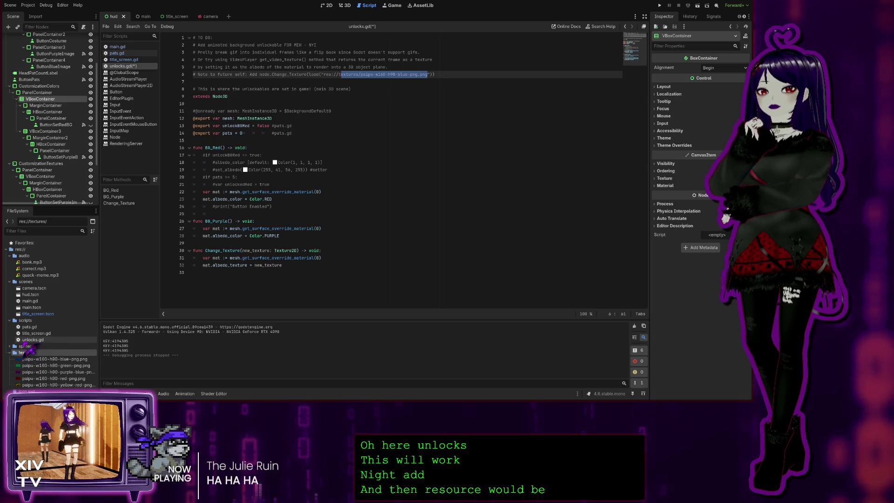
Insert the res://sprites/sprite_frames.tres path from FileSystem into the note's load() hint.
click(24, 347)
scroll(65, 359, down, 5)
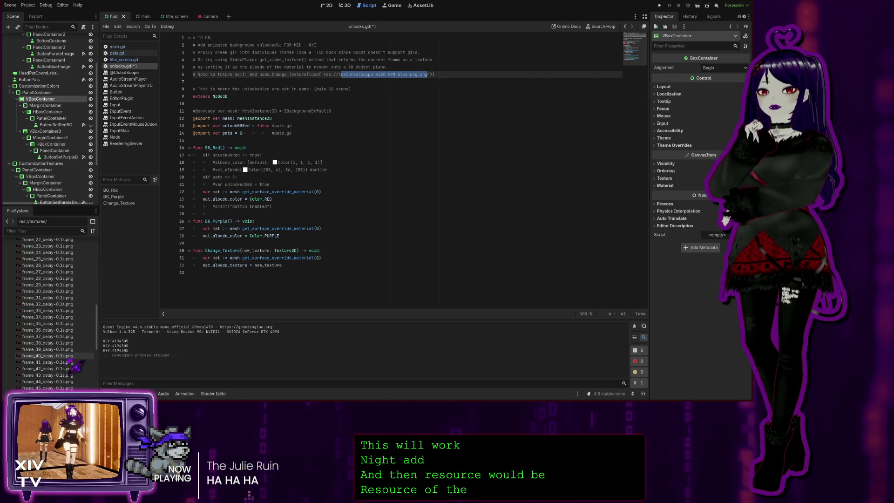
scroll(71, 362, down, 10)
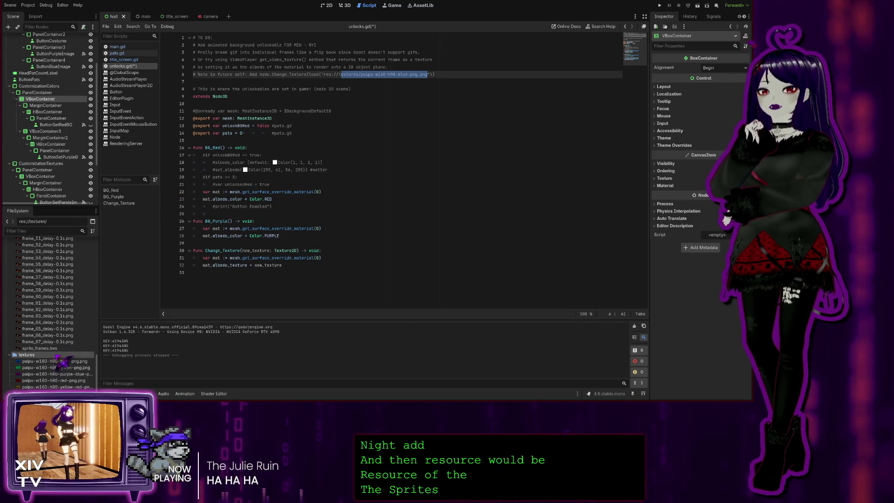
click(41, 348)
mouse_move(41, 354)
mouse_down()
mouse_move(378, 208)
mouse_move(458, 88)
mouse_move(428, 85)
mouse_up()
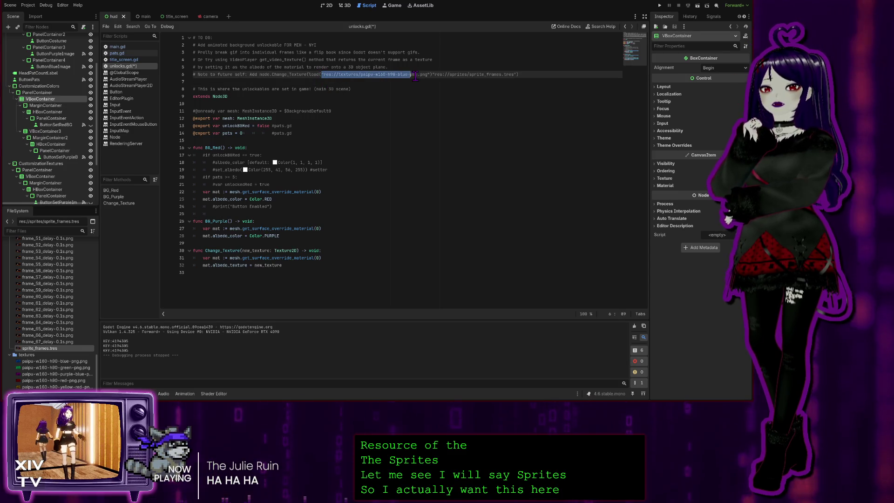
Remove the old blue texture path, close the load() call with ')', and begin a new '# ' comment line.
drag(322, 75, 433, 74)
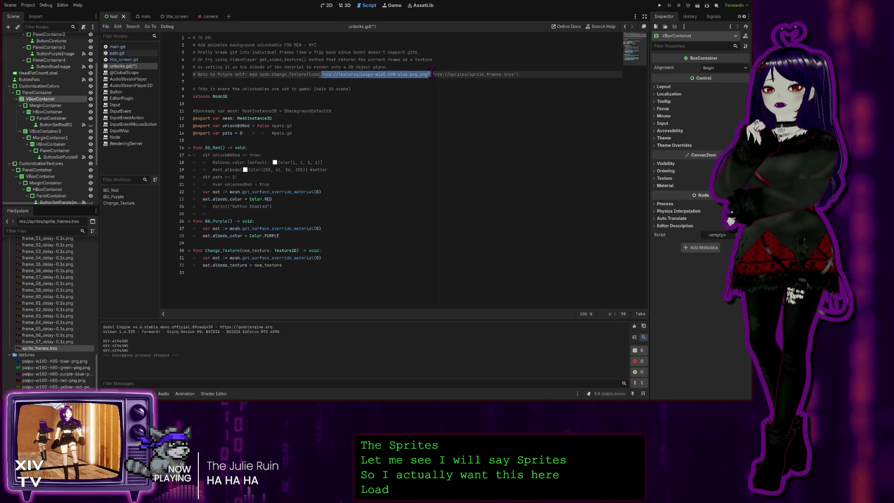
key(BackSpace)
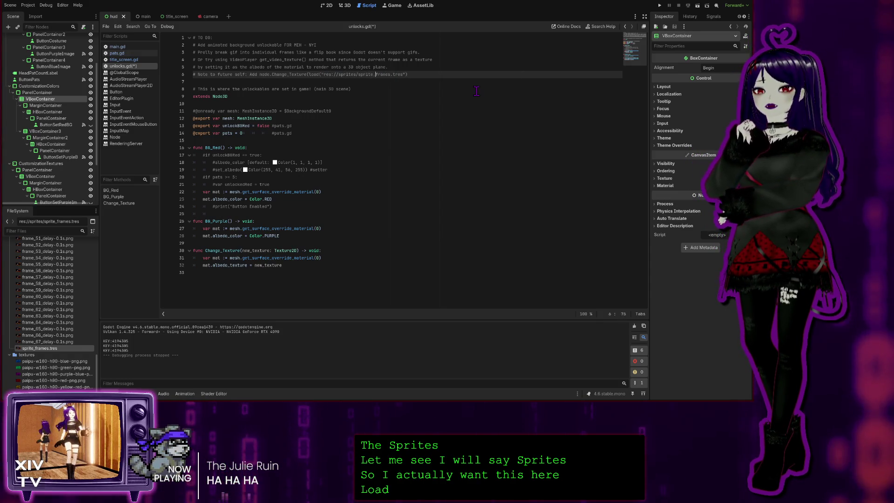
text())
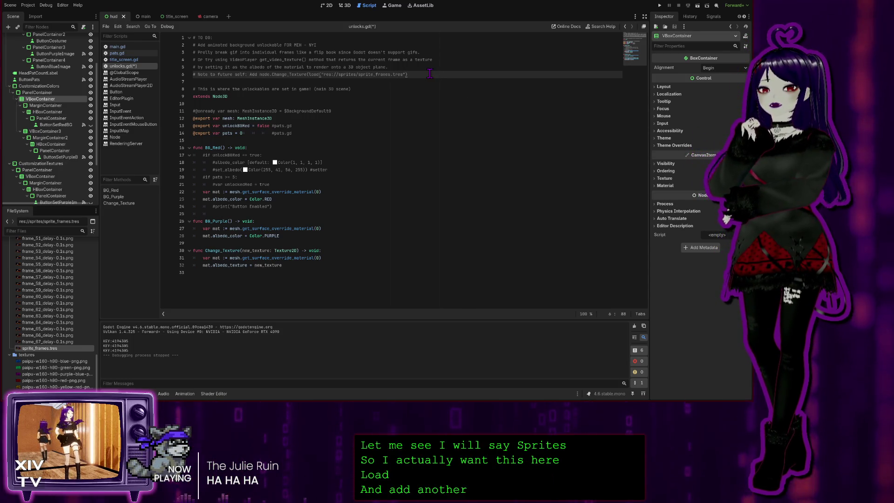
text())
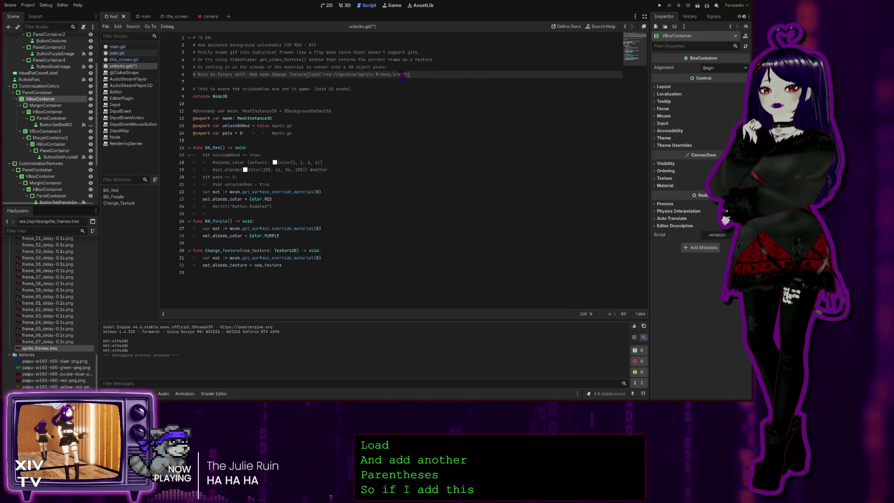
key(Return)
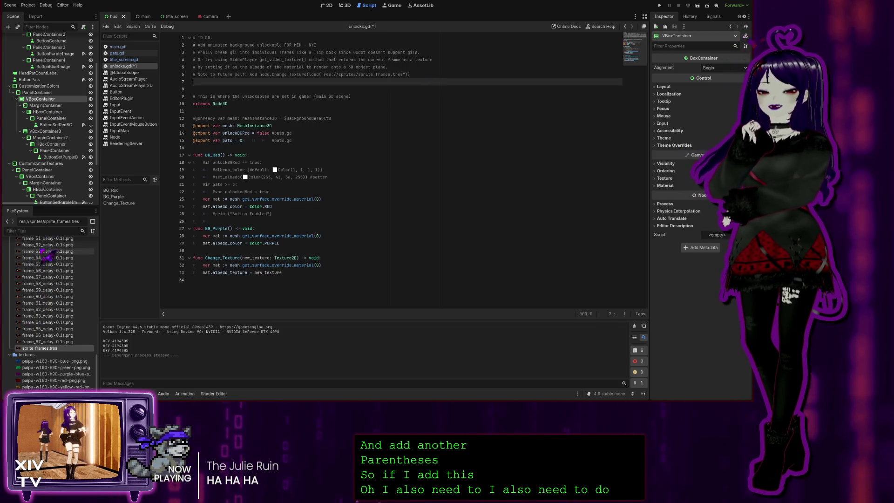
text(#)
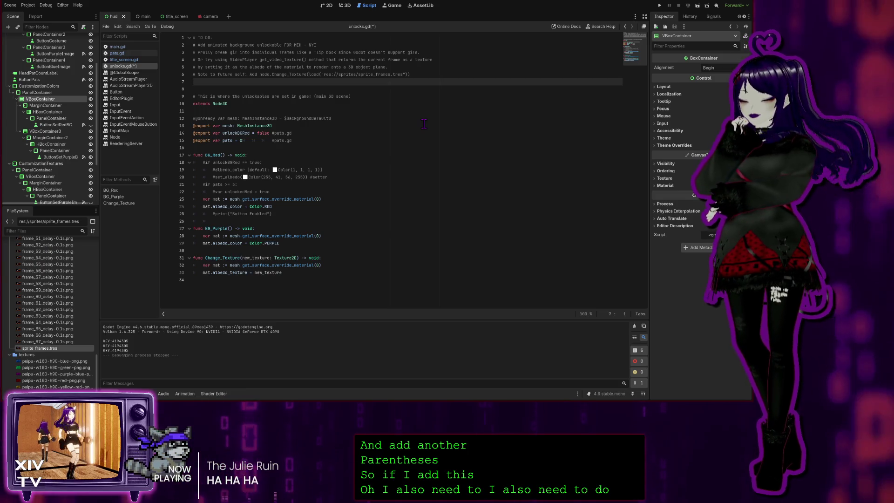
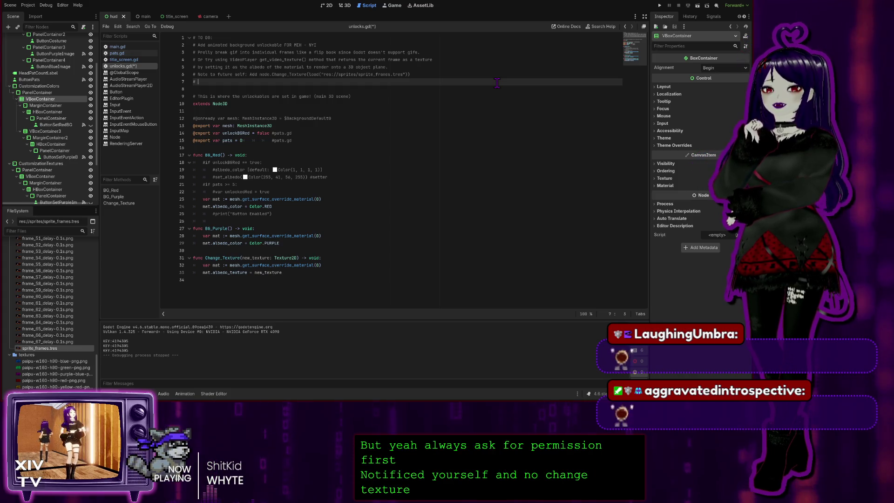
Point the sprite-frames note at pats.gd and add '# for the animated background unlockable to work!'.
click(418, 75)
text(in pats.)
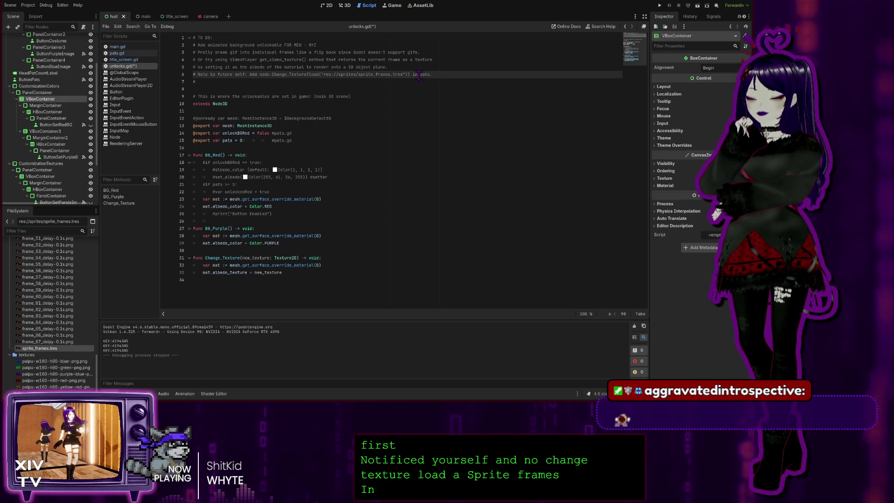
text(gd)
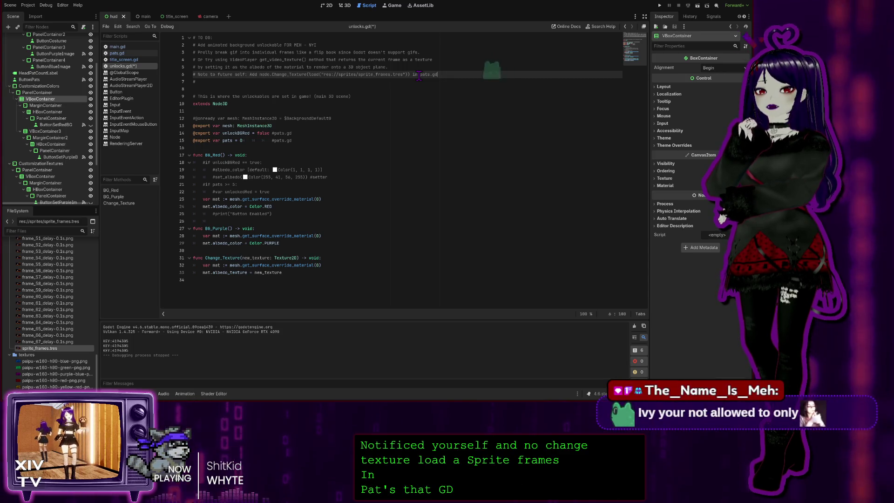
text( for)
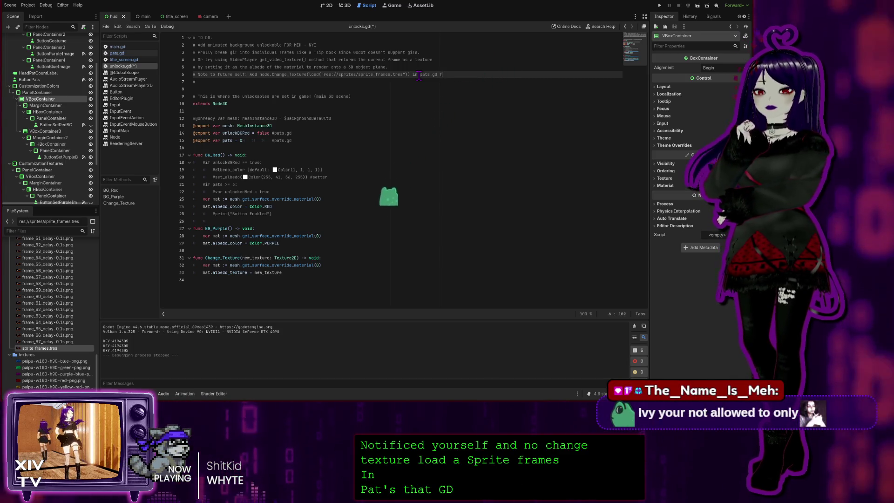
key(BackSpace)
key(BackSpace)
key(BackSpace)
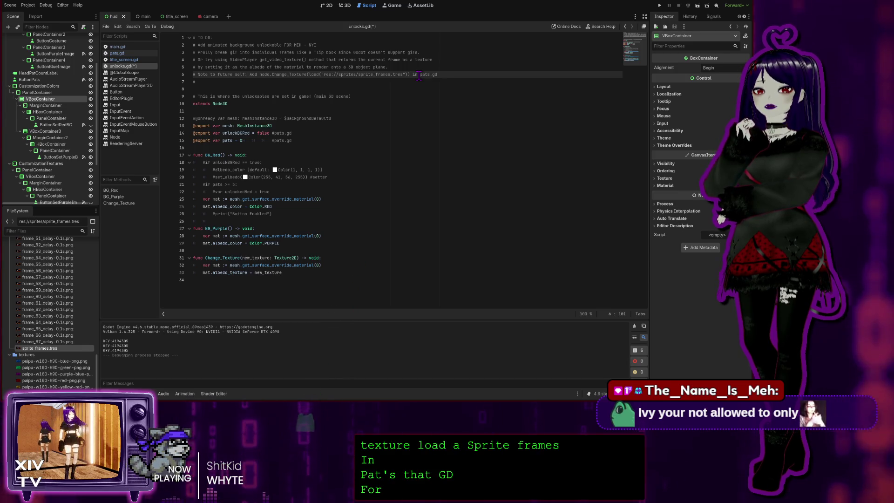
key(Return)
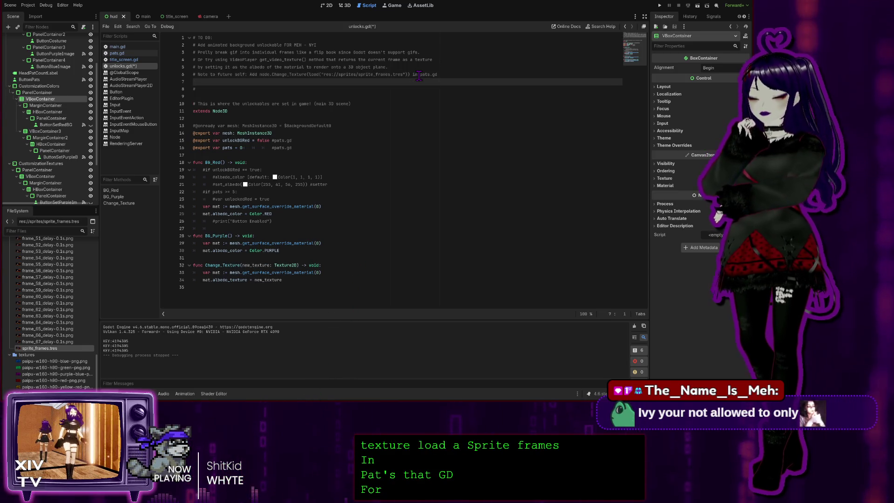
text(#)
text(r the animate)
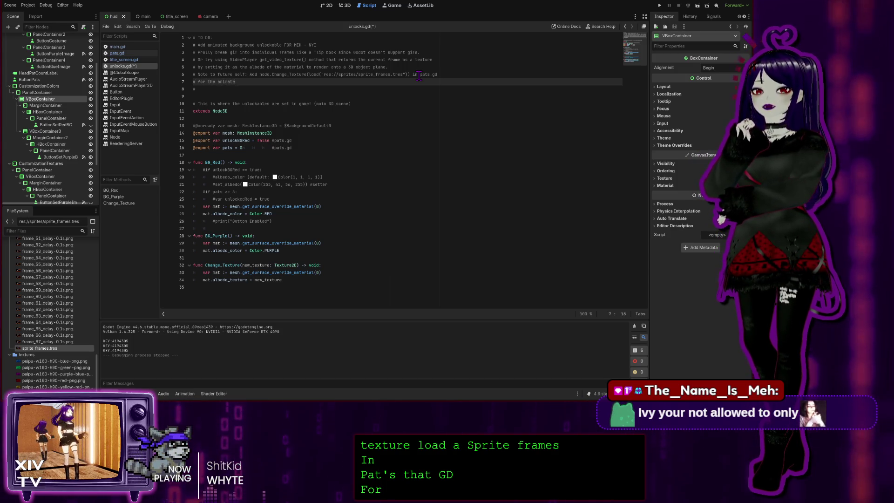
text(d background)
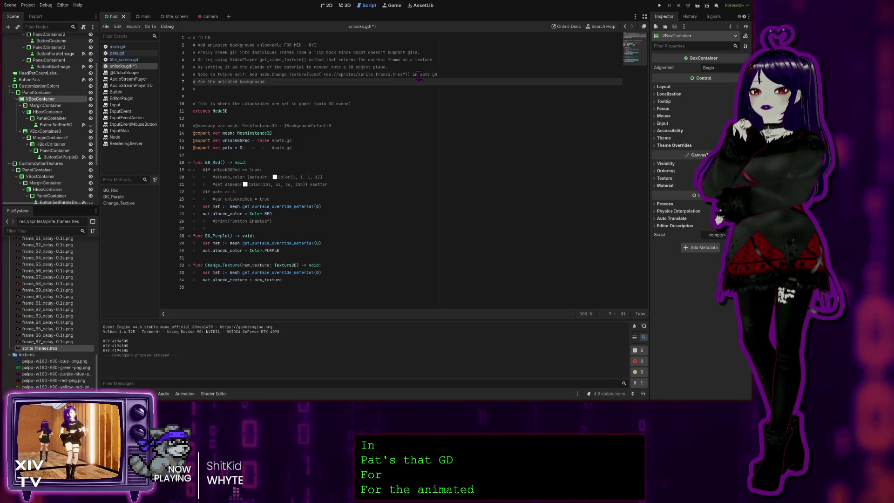
text(loa)
key(BackSpace)
key(BackSpace)
key(BackSpace)
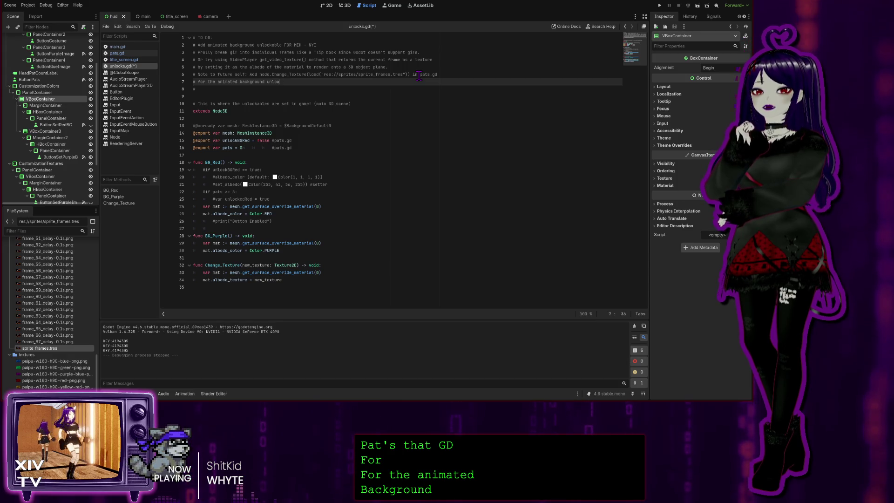
text(ckable to work!)
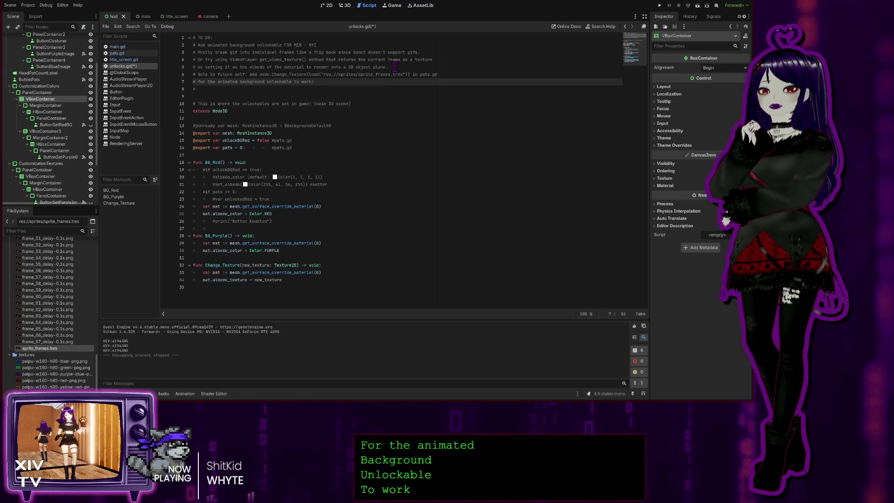
Mark the flip-book frames to-do on line 3 as '- DONEish'.
click(426, 53)
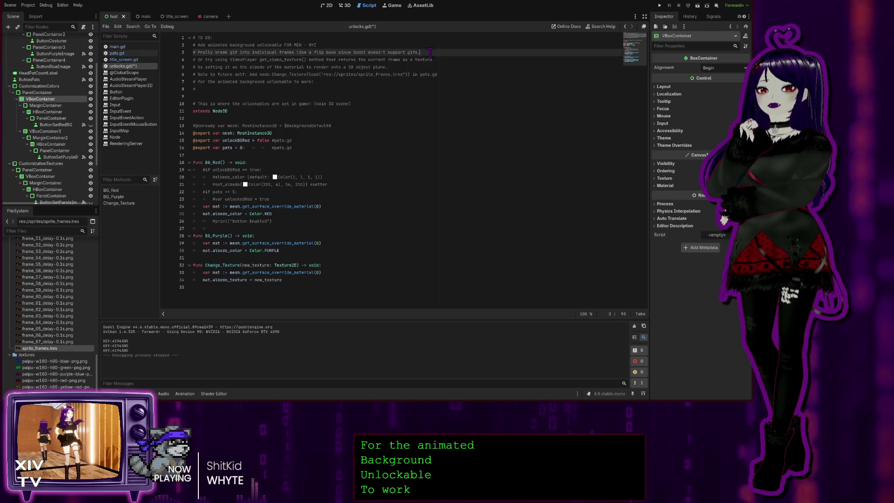
text( - D)
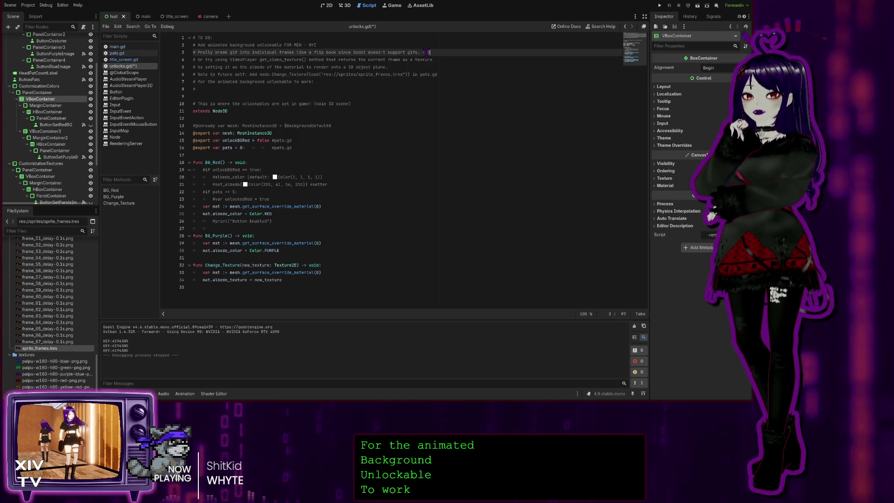
text(ONE)
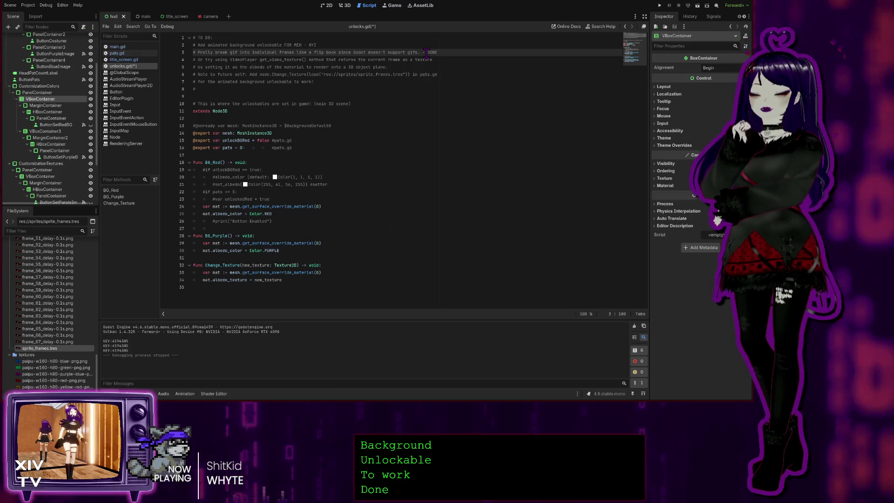
text(ish)
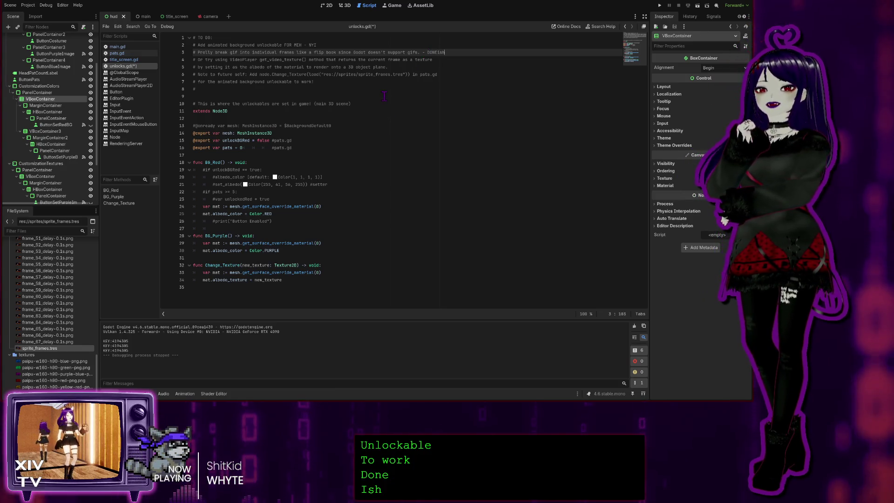
click(385, 96)
click(235, 89)
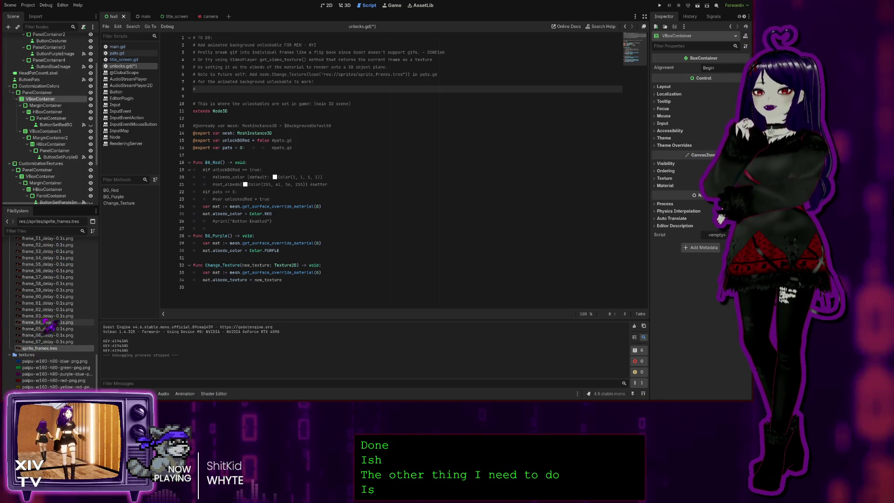
Add the to-do 'Add the rest of the frames to sprite_frames.tres (only added 5…)' and save unlocks.gd.
scroll(51, 278, up, 10)
scroll(51, 278, up, 8)
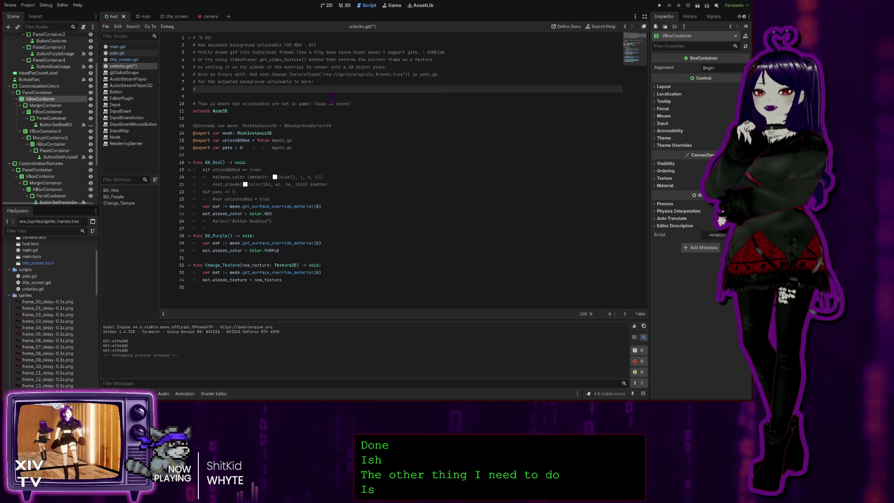
drag(404, 74, 359, 75)
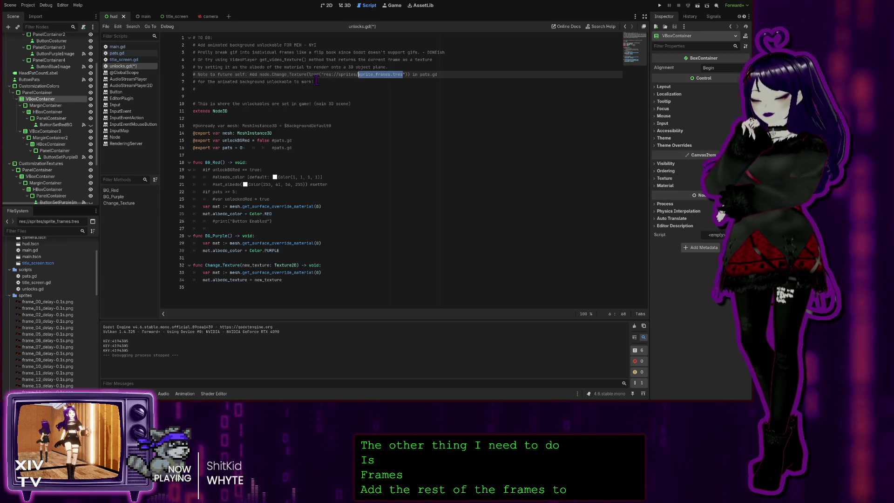
click(214, 82)
click(209, 88)
text(Add the res)
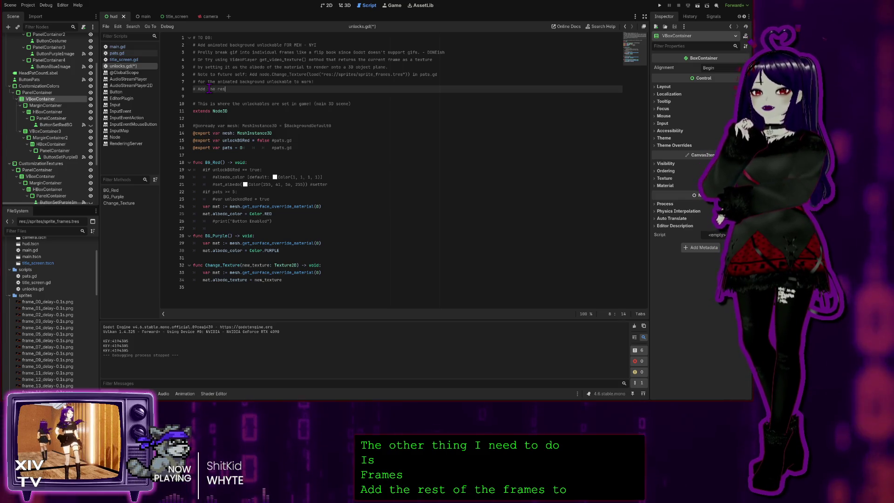
text(t of the frames to sprite_frames.tres)
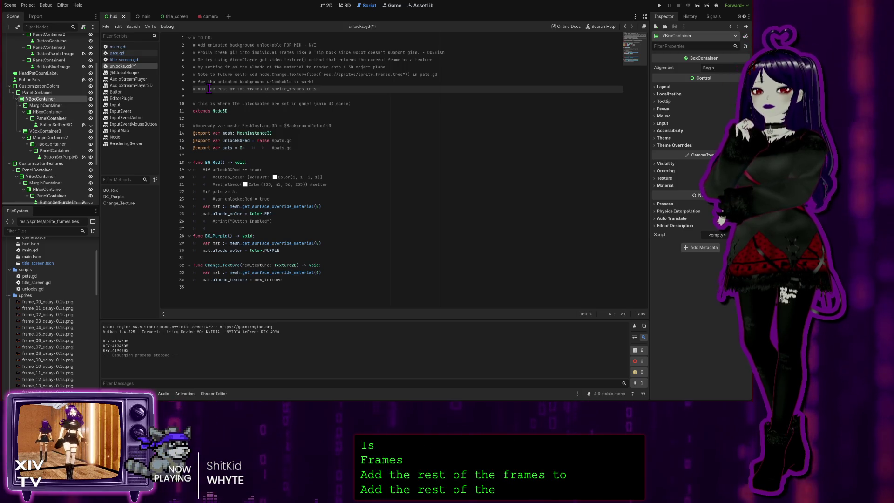
text( (only added 5 because )
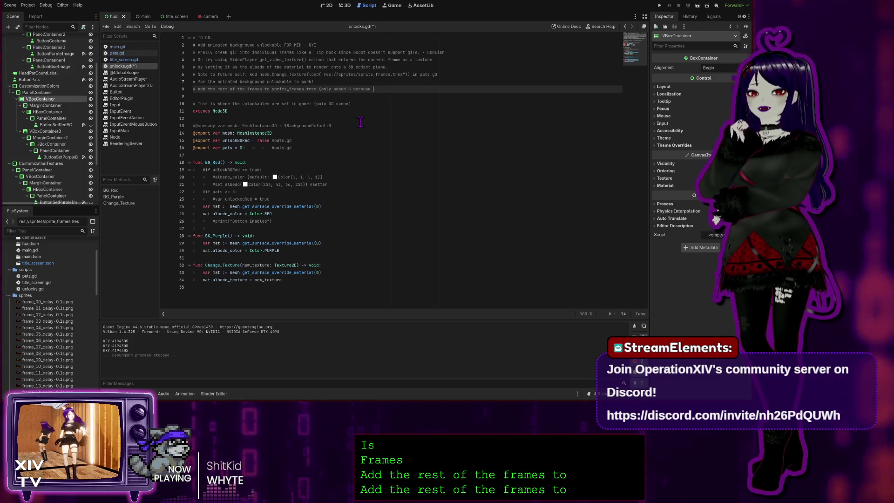
text(it's ted)
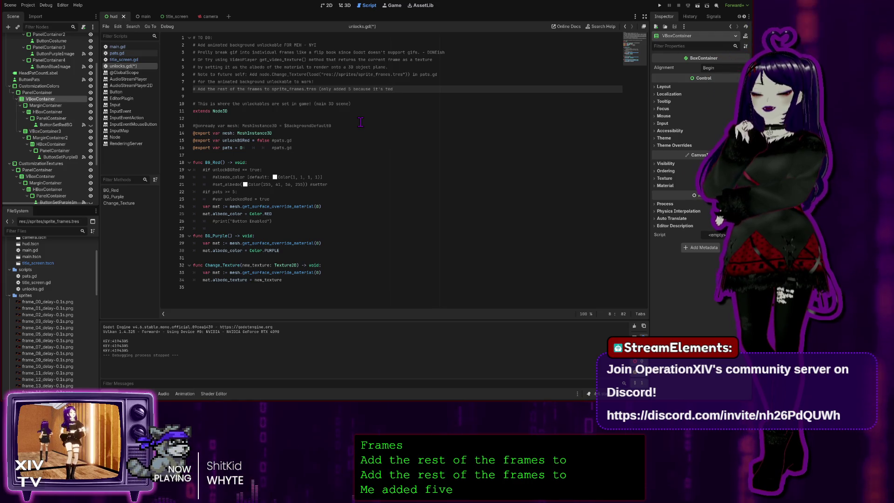
text(ious))
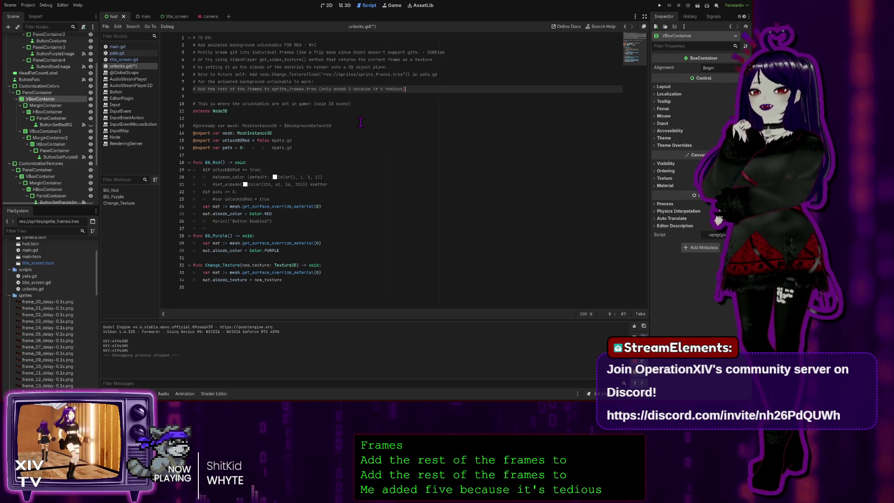
text(.)
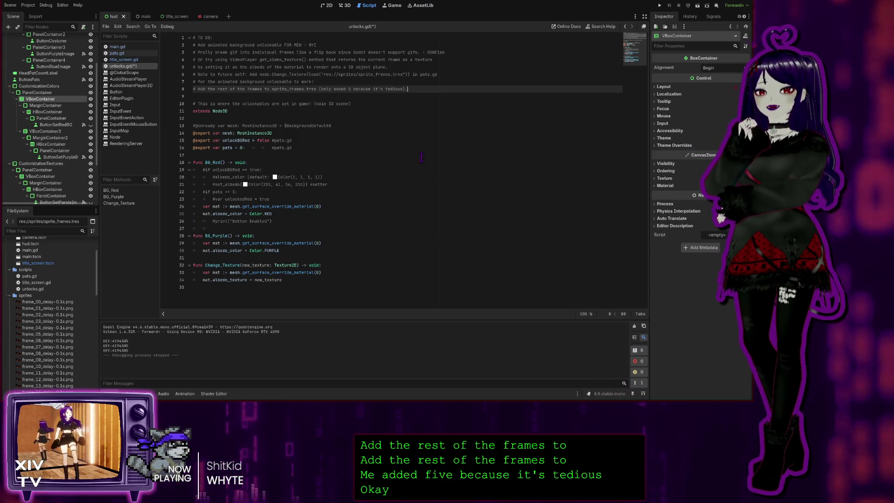
key(ctrl+s)
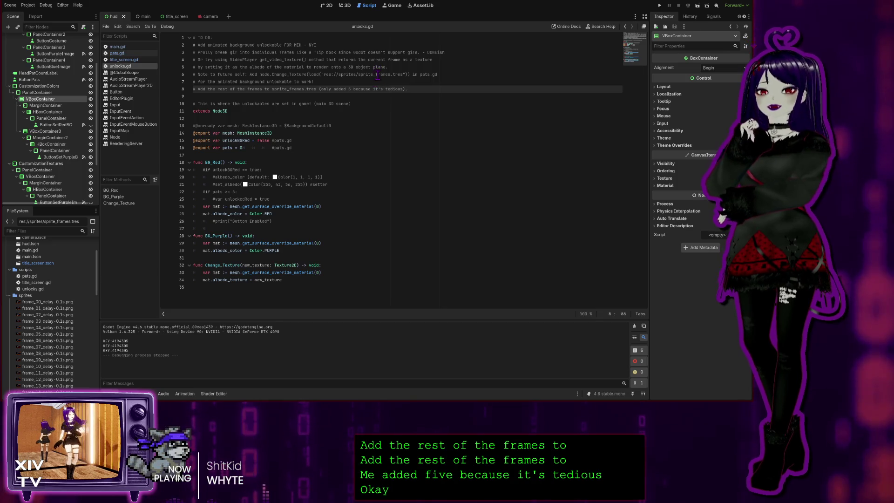
click(376, 75)
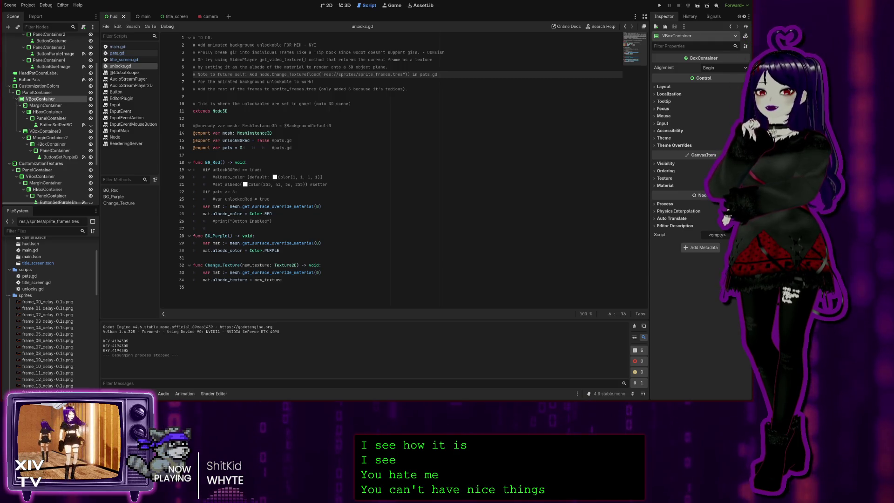
Enter 'Added ESC Menu to the main scene' as the commit summary for ClickerGame's 215 files.
key(alt+Tab)
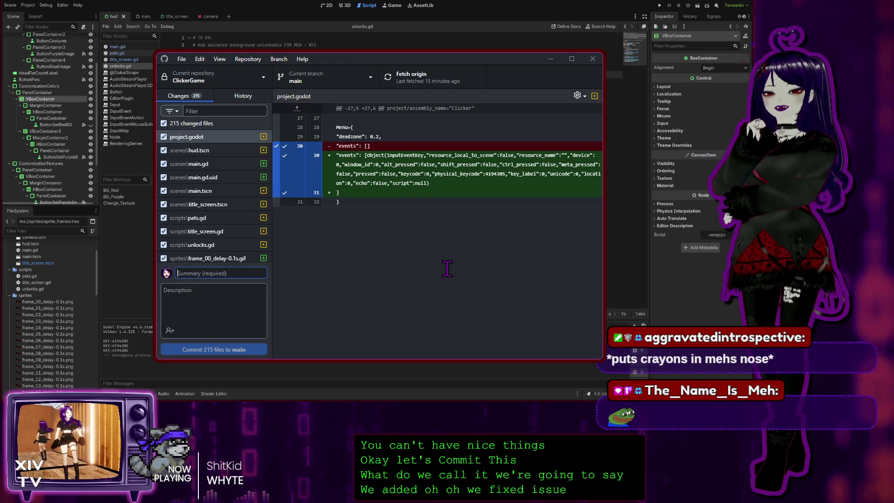
text(Added E)
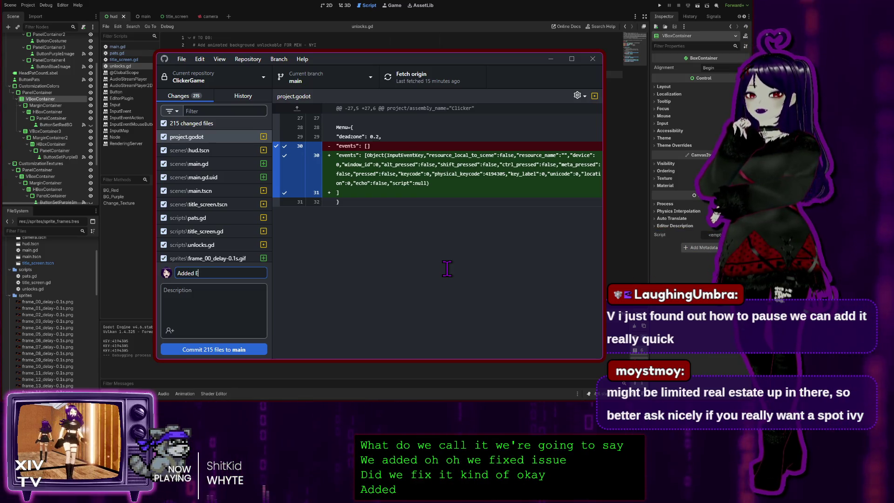
text(SC M)
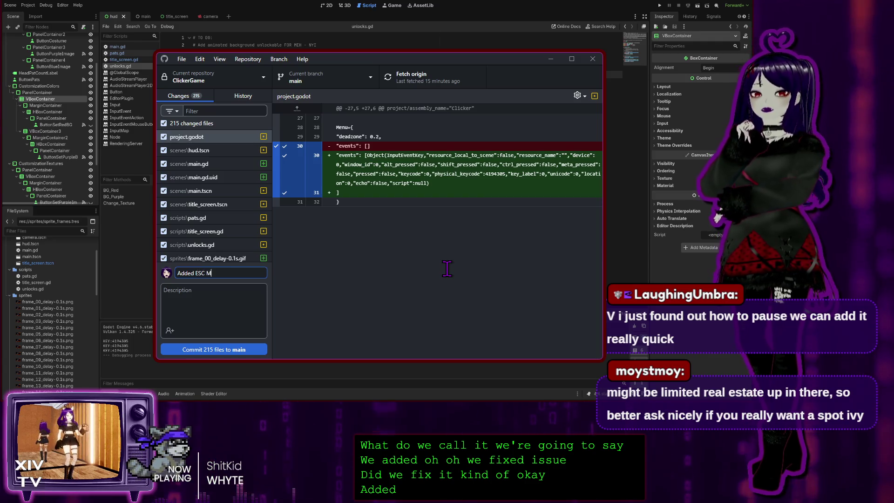
text(enu t)
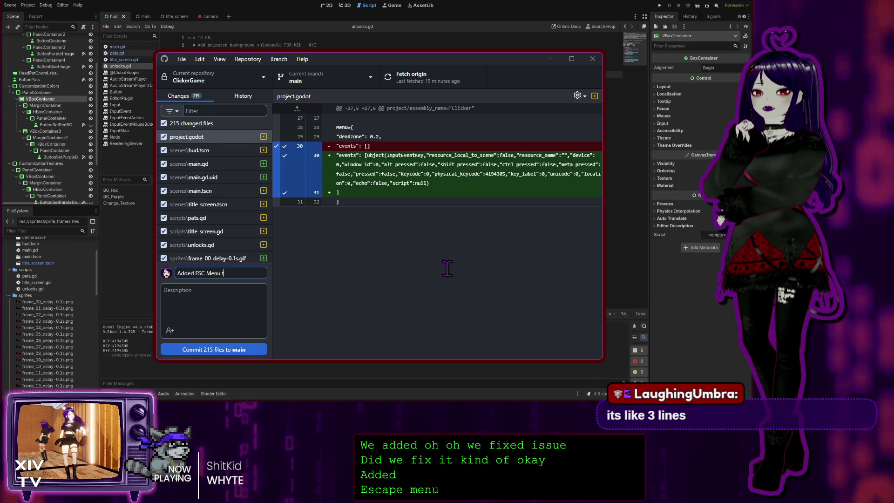
text(o t)
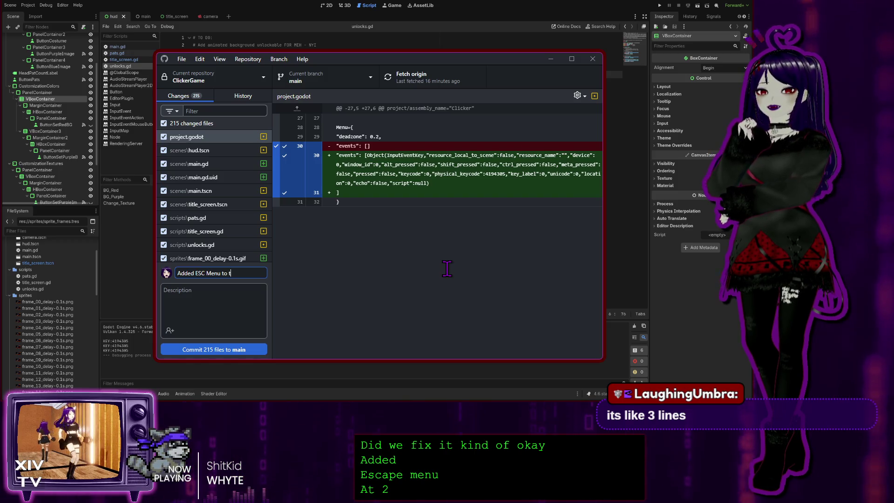
text(he )
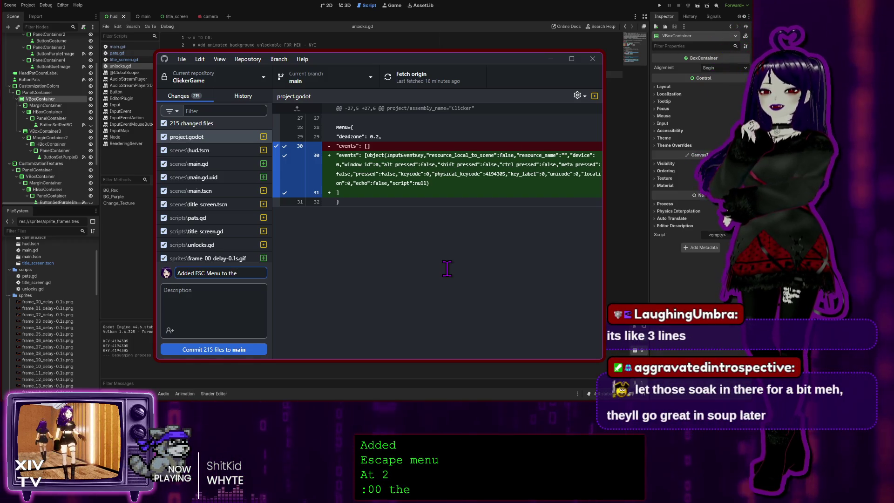
text(main scene)
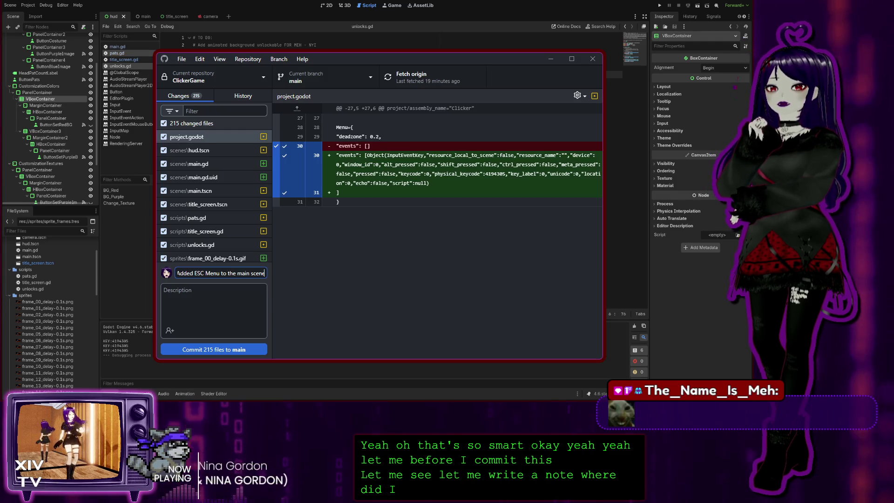
Look over pats.gd and main.gd, then add a '# Make pet…' reminder comment in title_screen.gd.
click(120, 54)
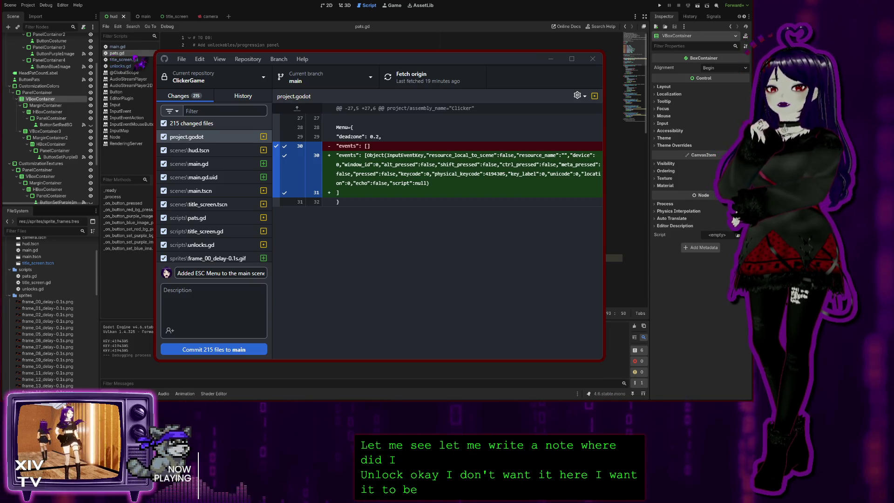
click(119, 47)
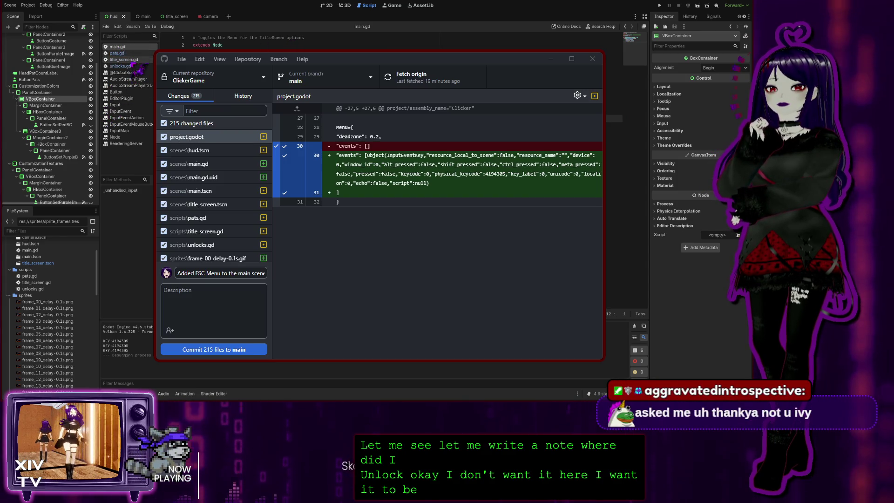
click(132, 60)
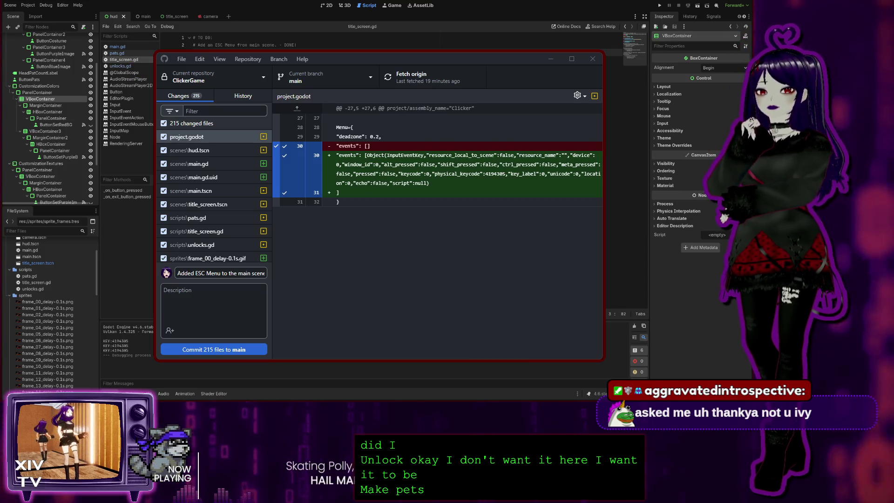
key(Return)
text(# )
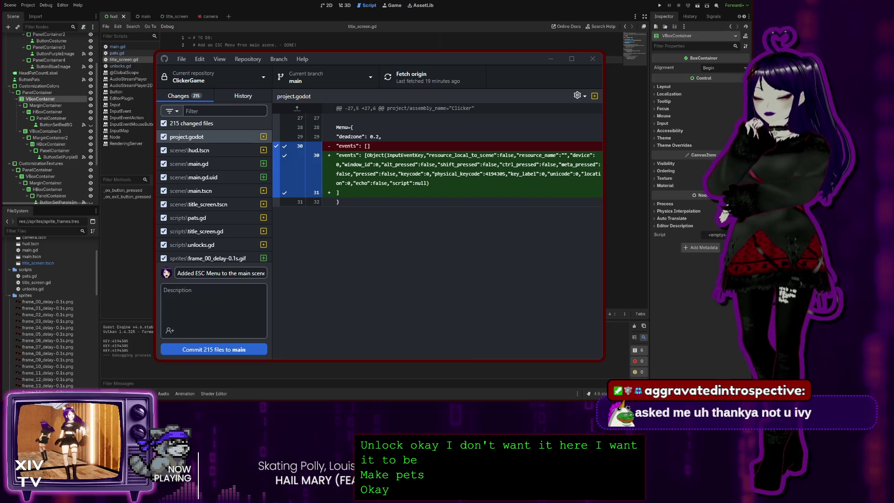
text(Make pet)
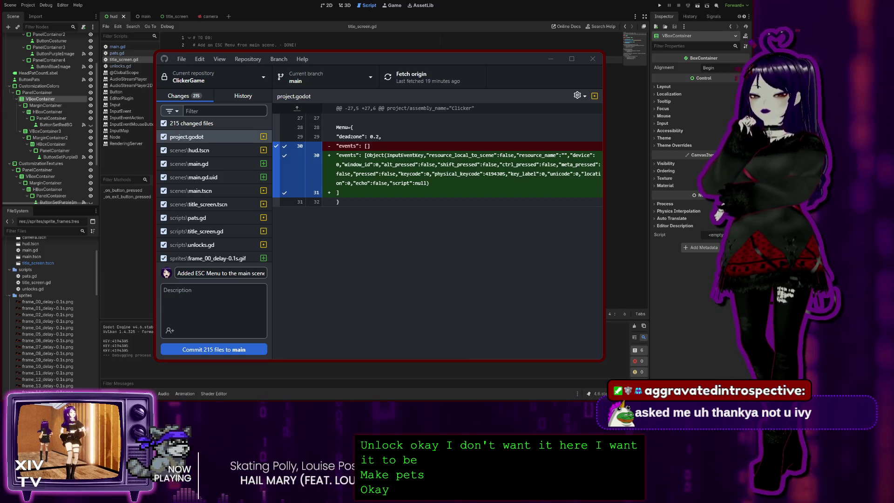
key(BackSpace)
key(BackSpace)
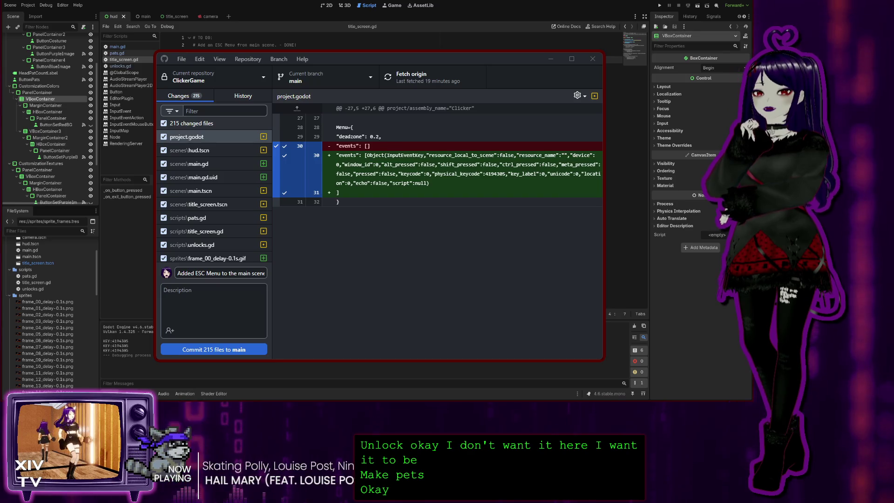
text(a)
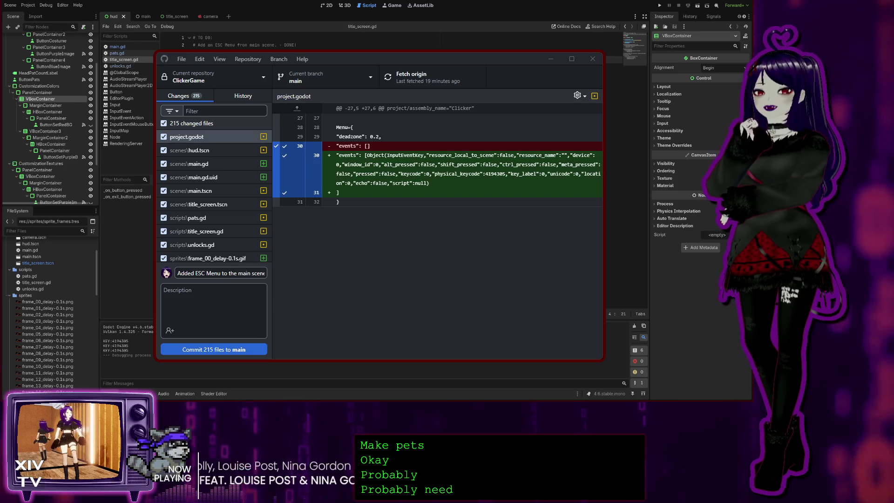
text(need to)
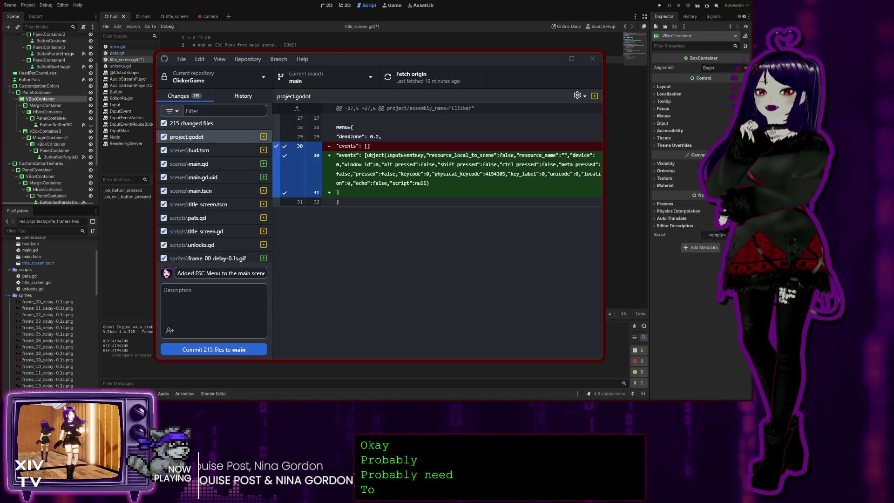
text( pu)
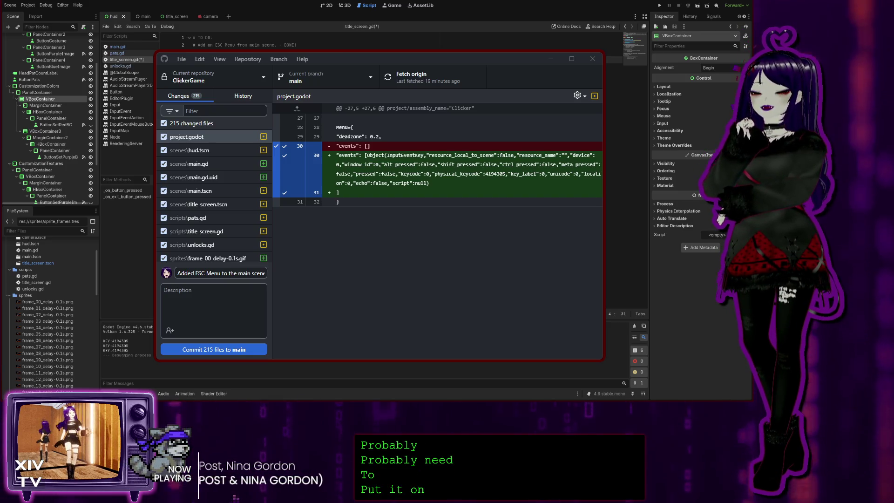
text(t it on the)
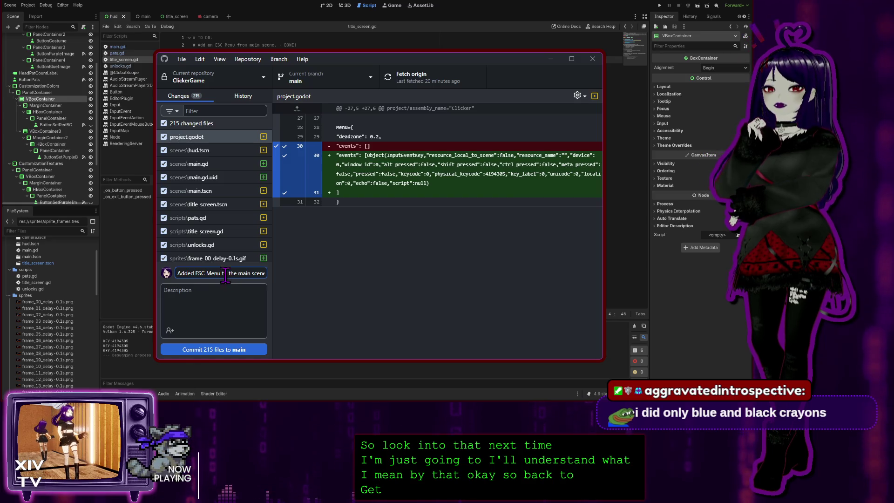
Start the commit description with 'See comments for'.
click(200, 312)
text(See comments for)
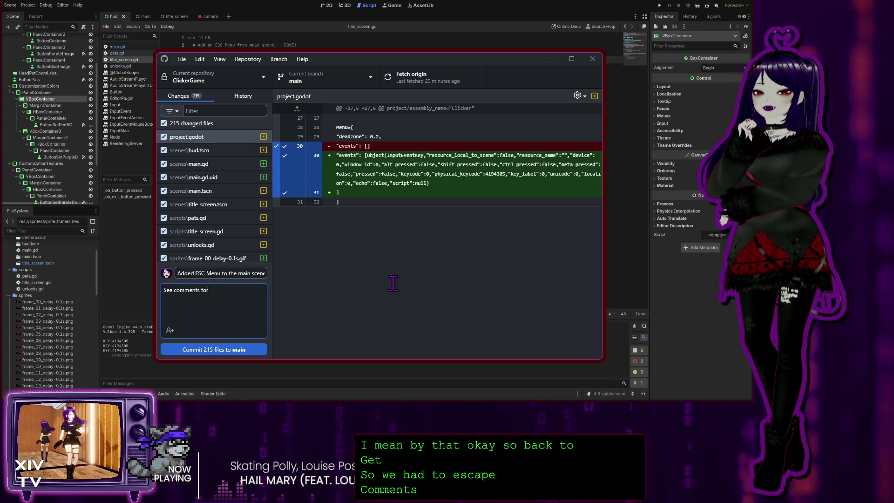
Rework the description into the list item '- Added a resource for sprites/frames.'.
key(BackSpace)
key(BackSpace)
key(ctrl+BackSpace)
key(ctrl+BackSpace)
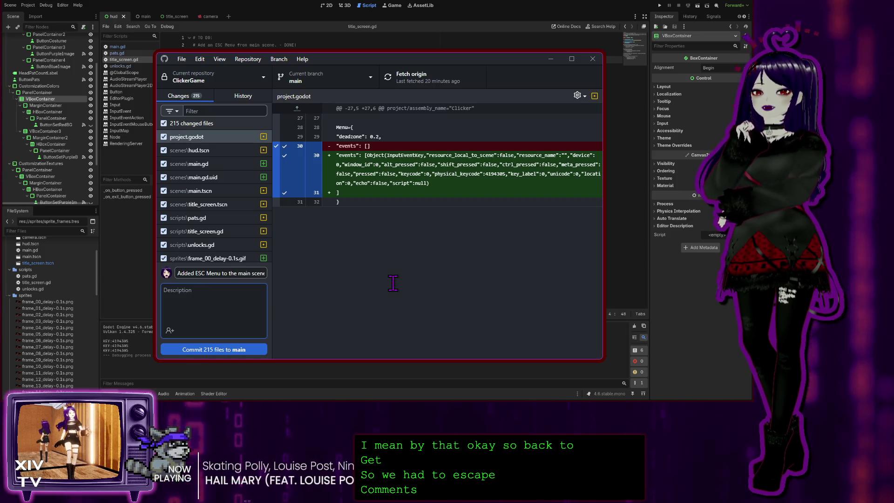
text(Addeda r)
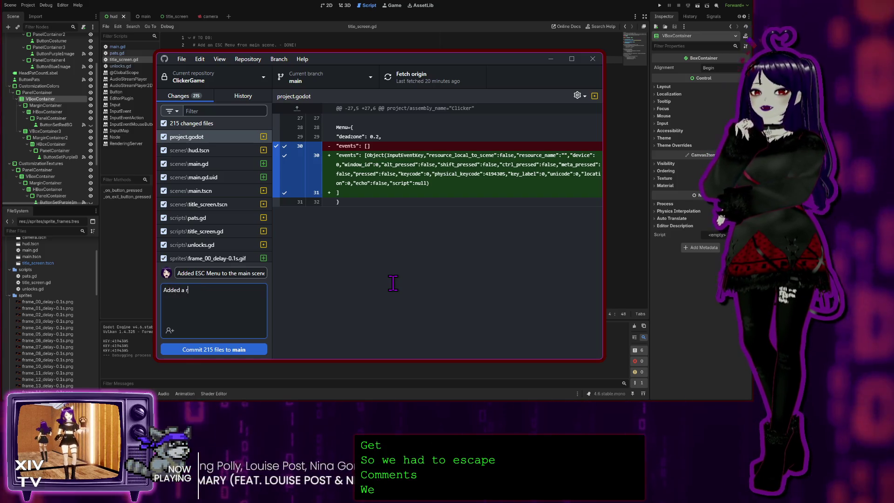
text(for)
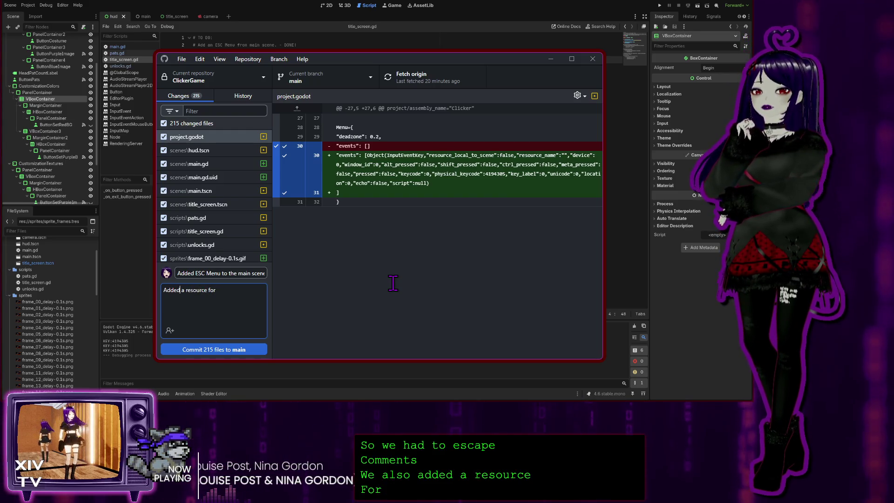
key(Home)
text(-)
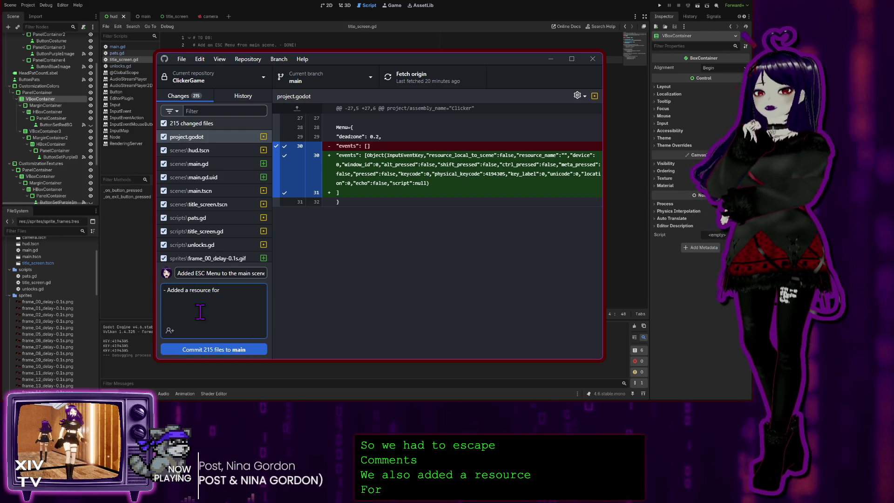
scroll(51, 326, down, 10)
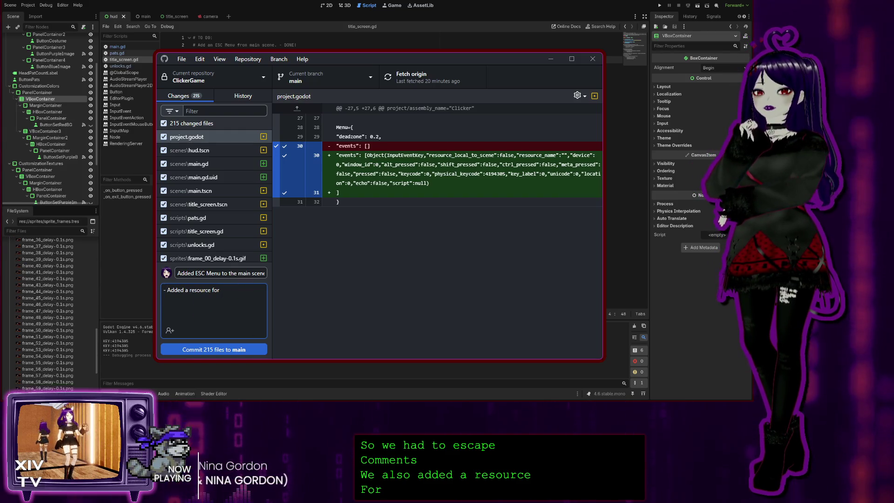
scroll(51, 312, down, 5)
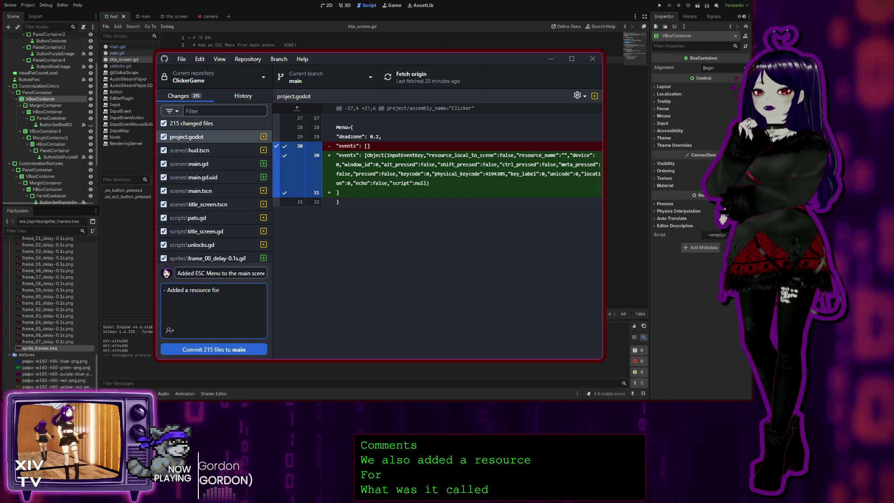
text( spr)
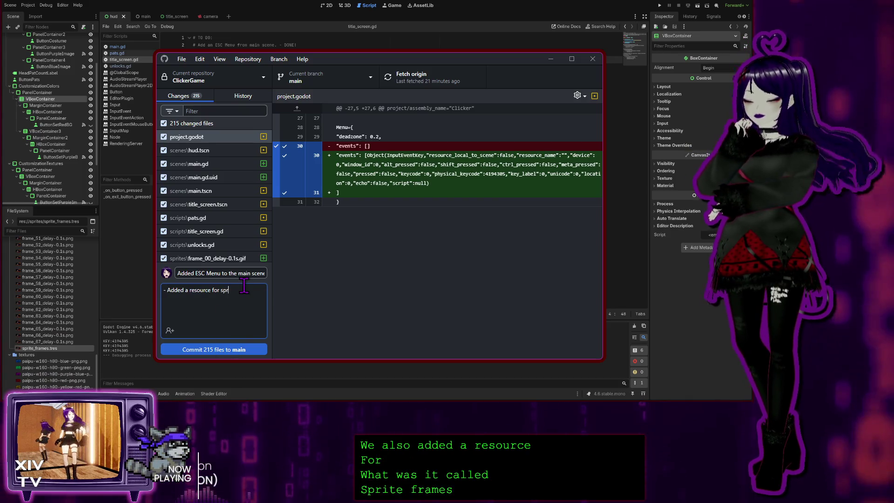
text(ites)
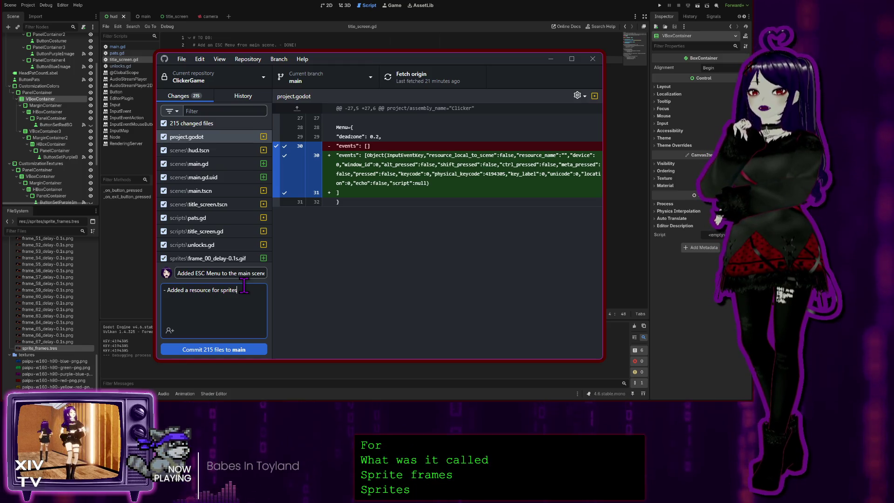
text(/frames.)
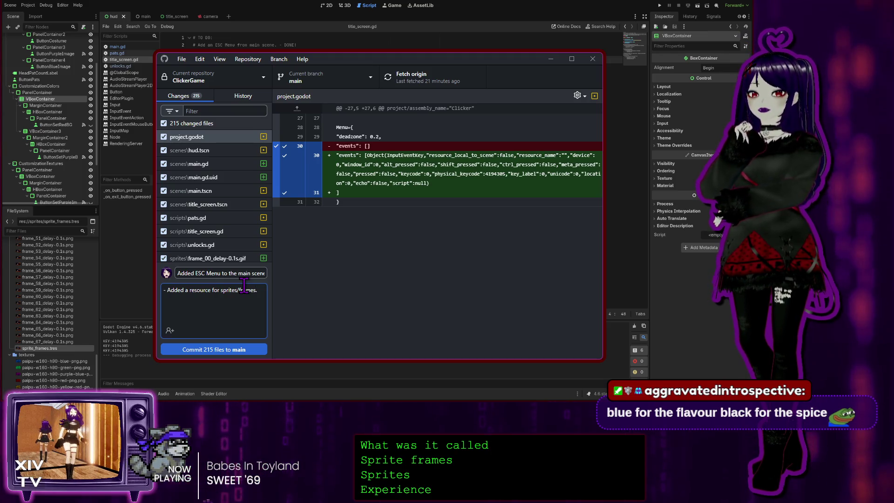
Insert the first line '- Setup ESC Menu functionality on main scene.' above it.
key(Return)
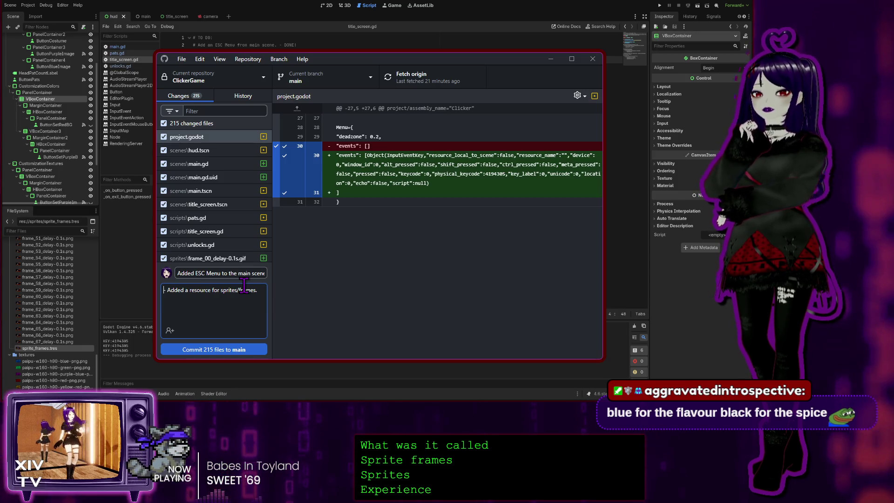
key(Return)
text(- Setup)
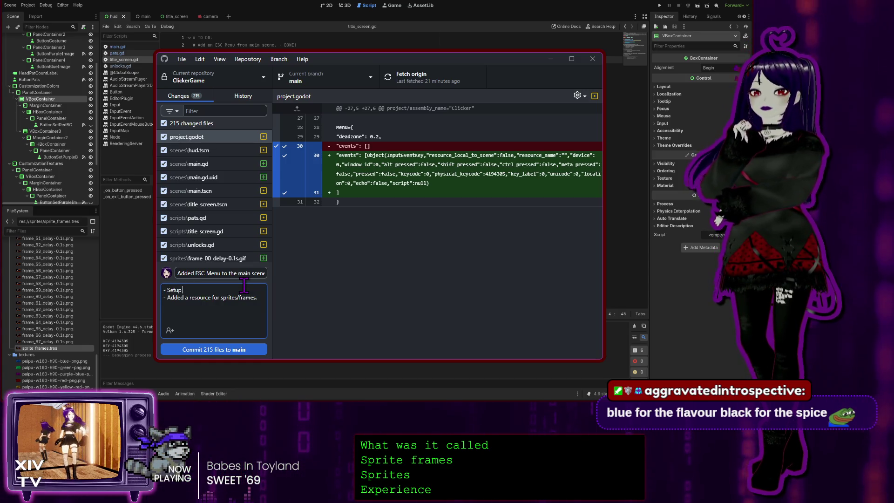
text(ESC Men)
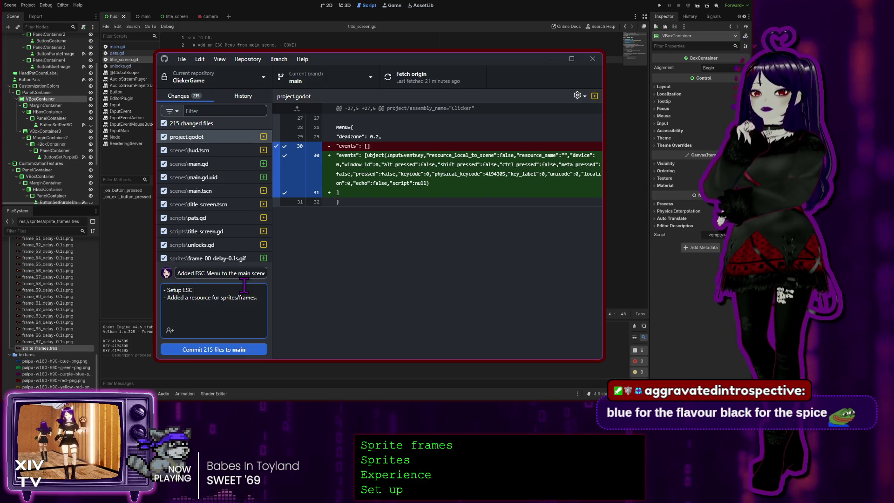
text(u f)
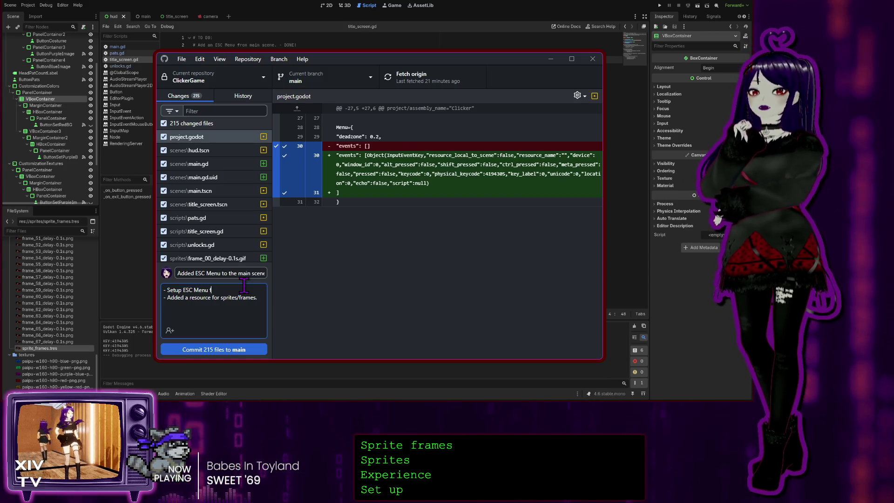
text(unctio)
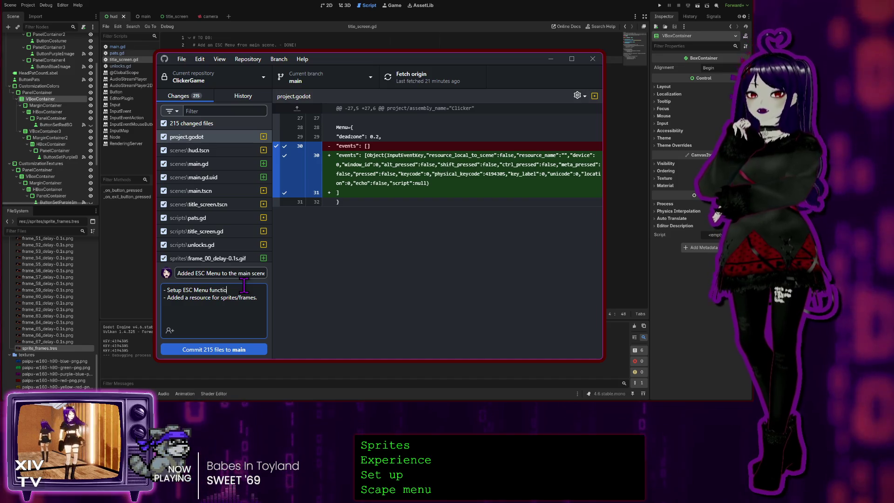
text(nality)
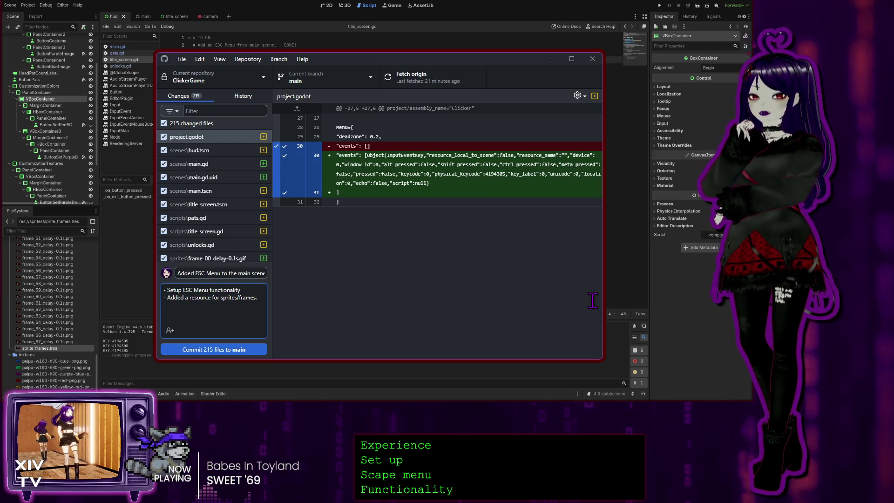
text( on main scene.)
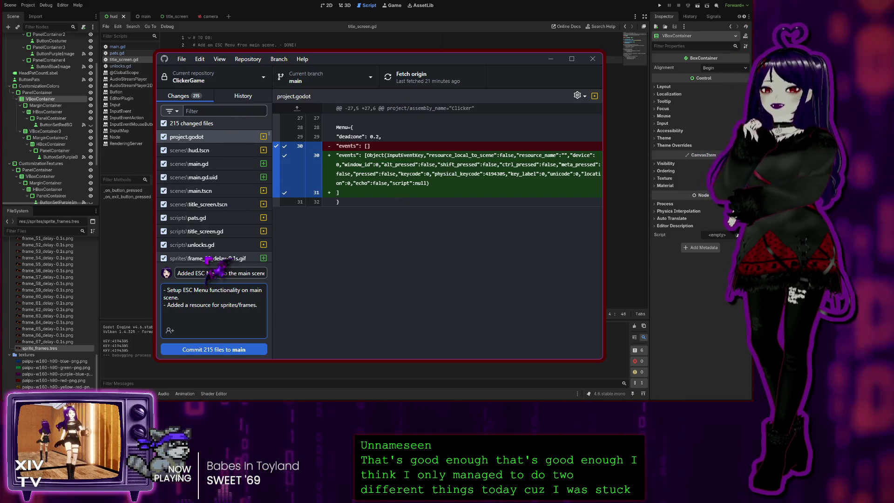
scroll(215, 164, down, 5)
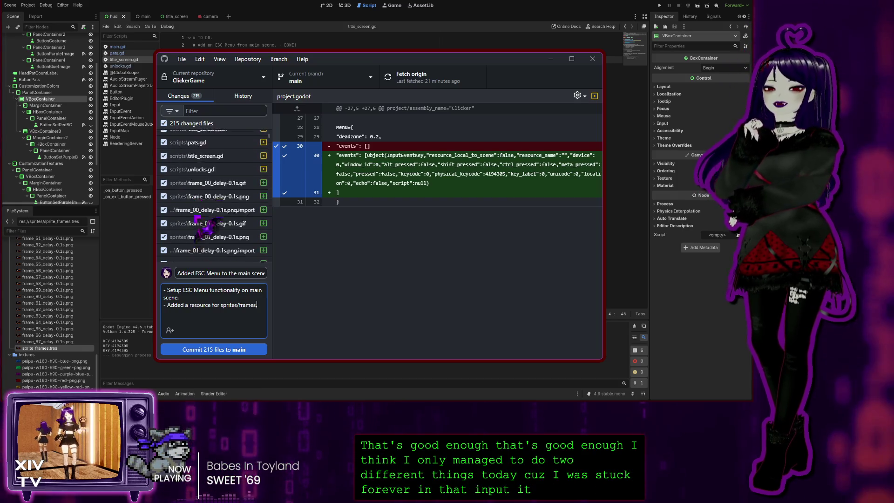
scroll(208, 237, down, 15)
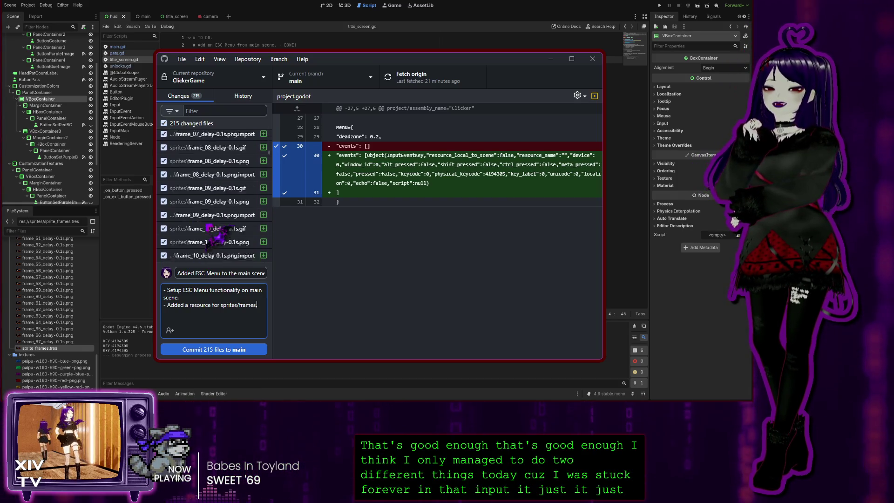
scroll(216, 233, up, 13)
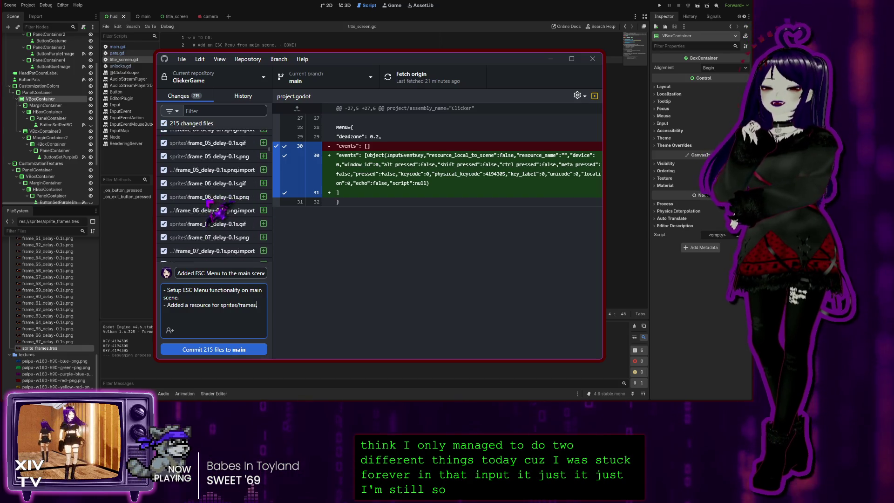
scroll(220, 201, up, 6)
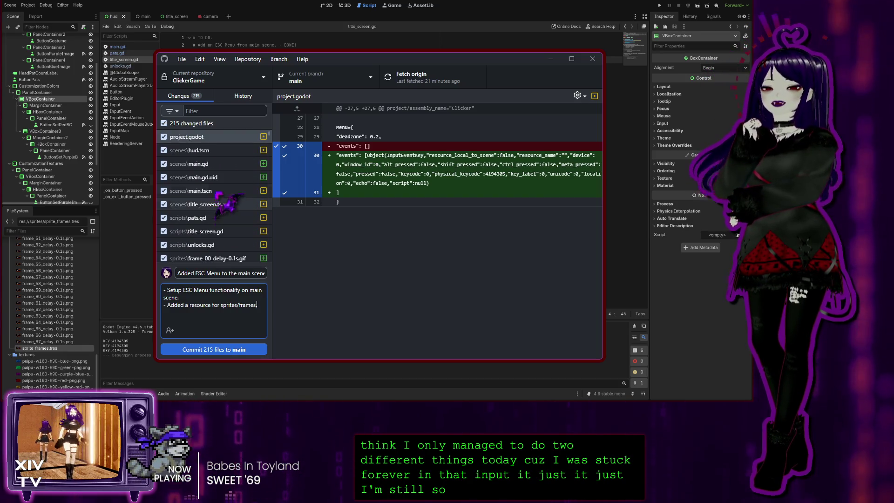
text(.)
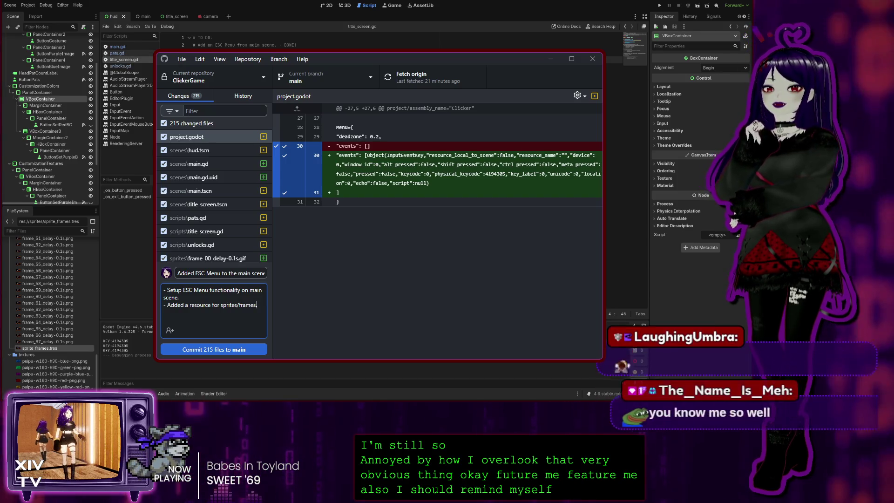
Add 'NOTE TO FUTURE ME: Add debug text for inputs plz ty.' below a blank line.
text(.)
key(Return)
text(FUTURE ME: Add debug tex)
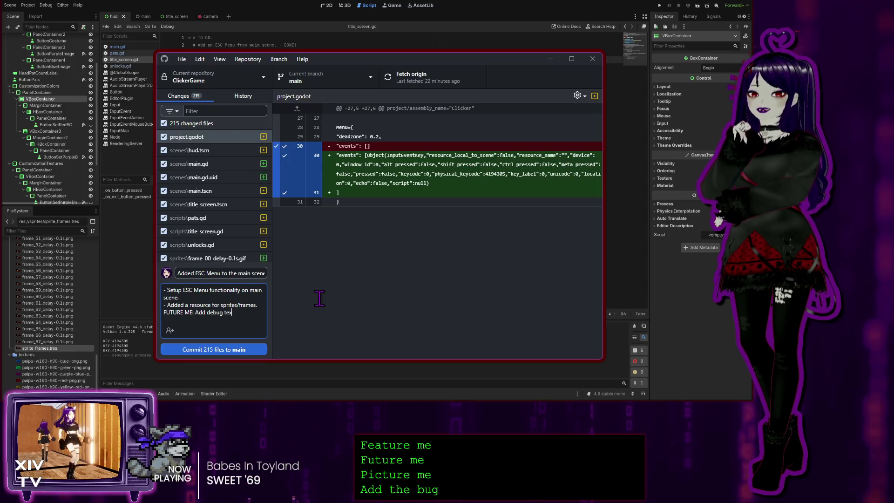
text(t for inputs)
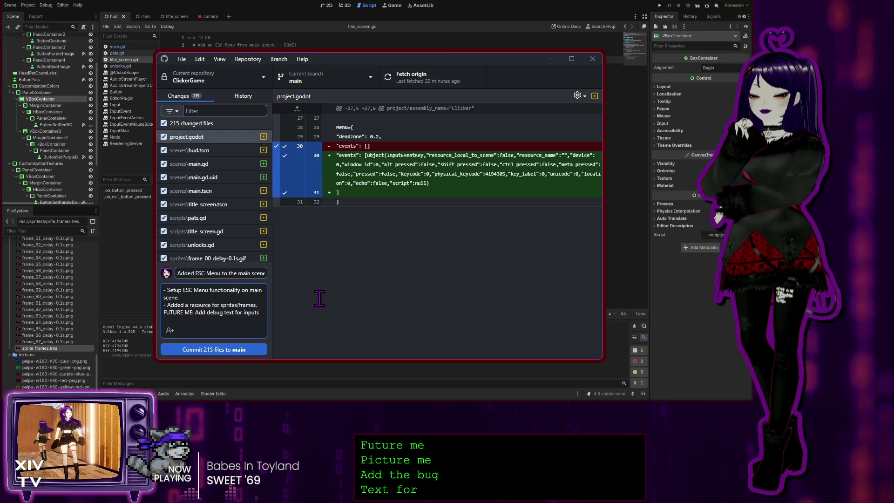
key(Return)
text(PL)
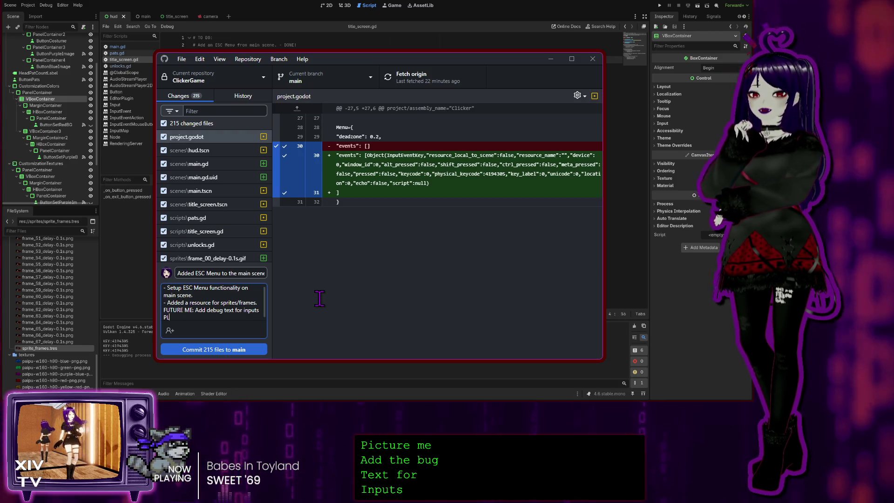
key(BackSpace)
key(BackSpace)
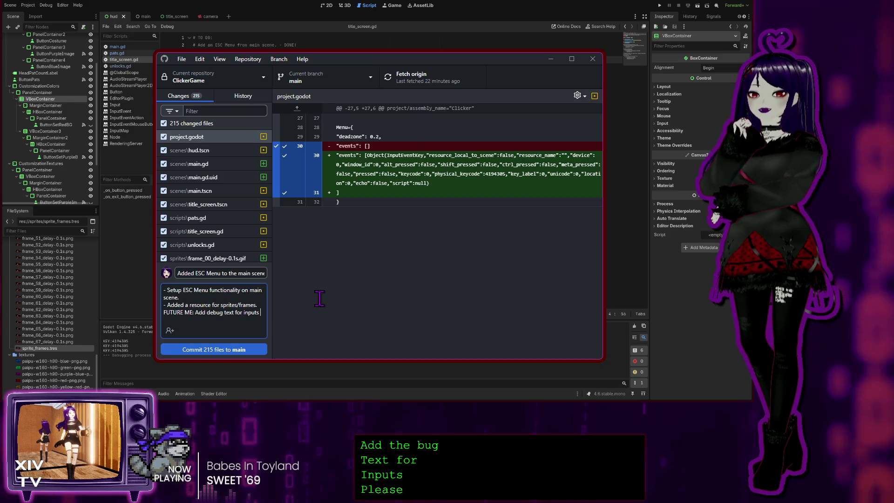
text(plz ty)
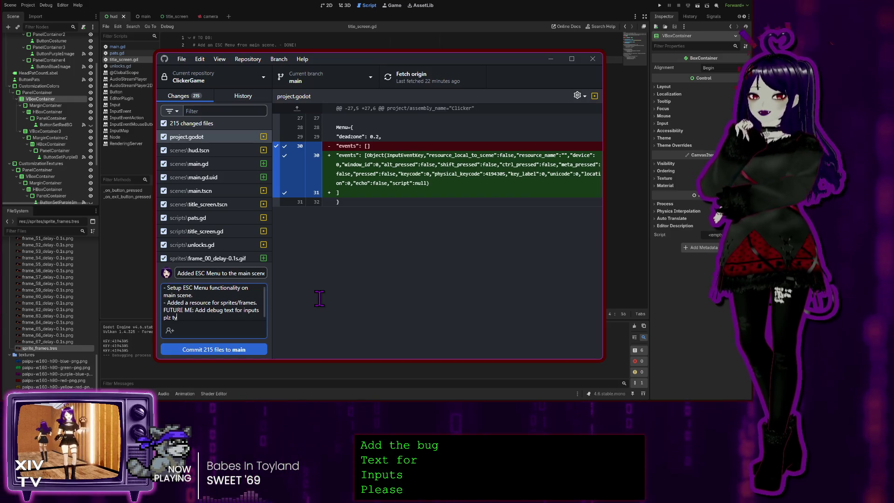
text(.)
key(Up)
key(Home)
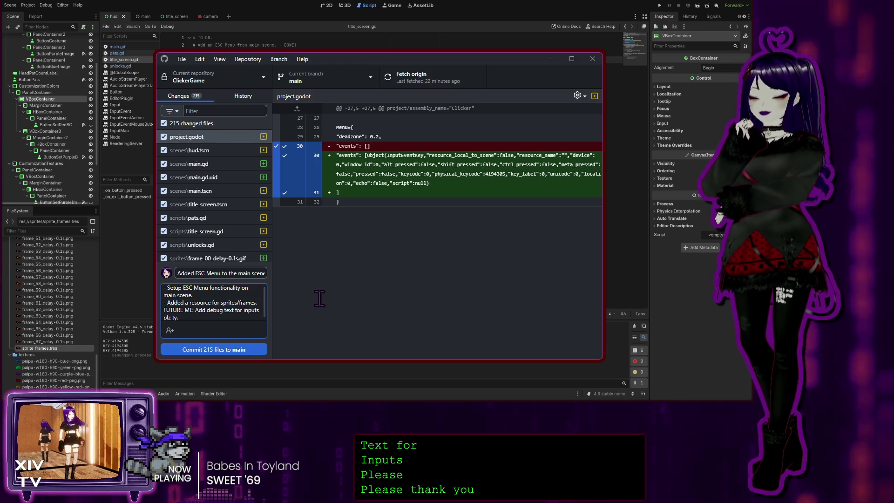
text(NOTE TO)
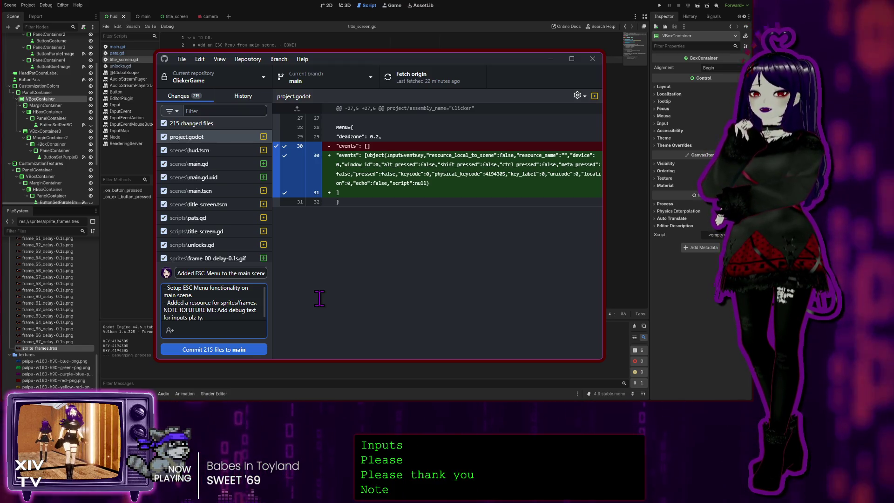
key(Return)
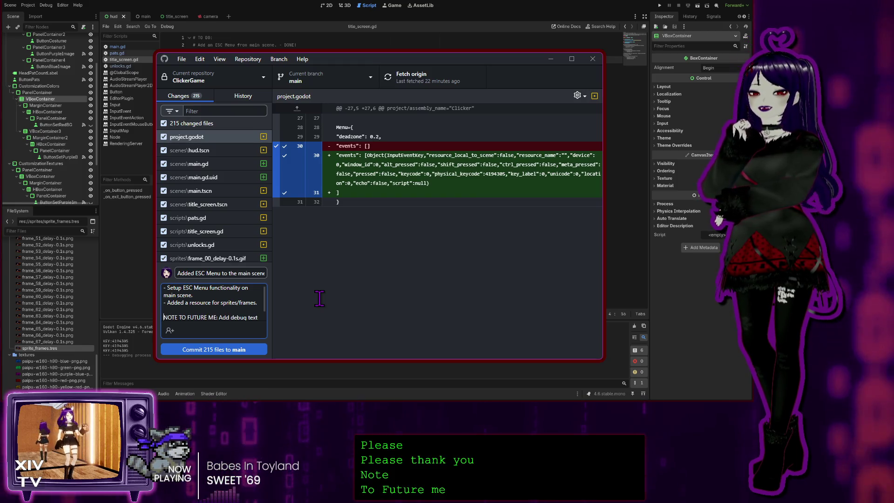
scroll(214, 307, down, 1)
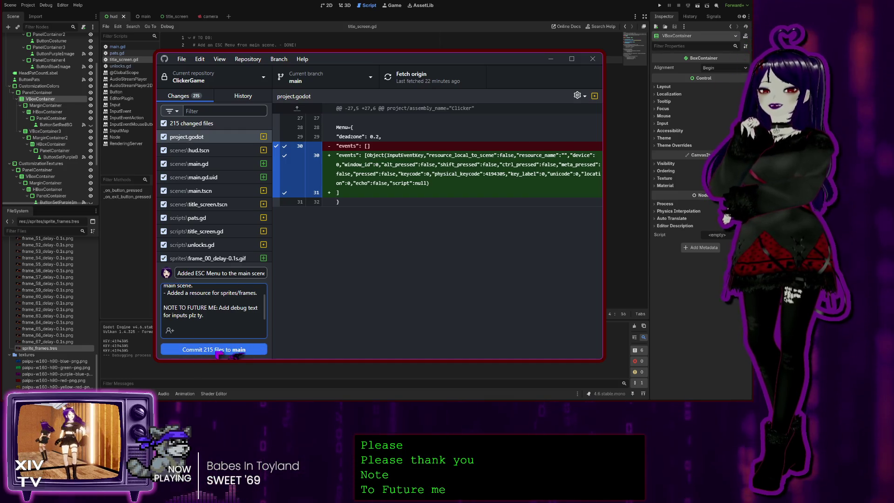
Commit the 215 files to main, push to origin, and return to Godot.
click(217, 351)
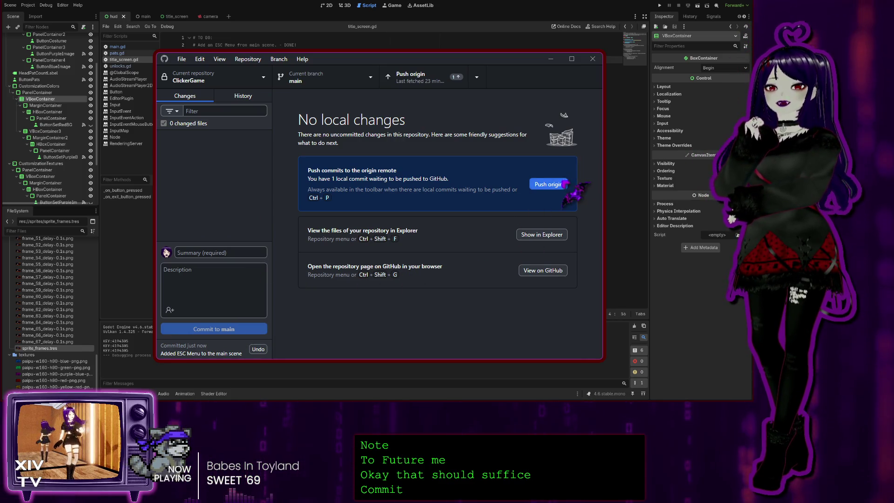
click(549, 184)
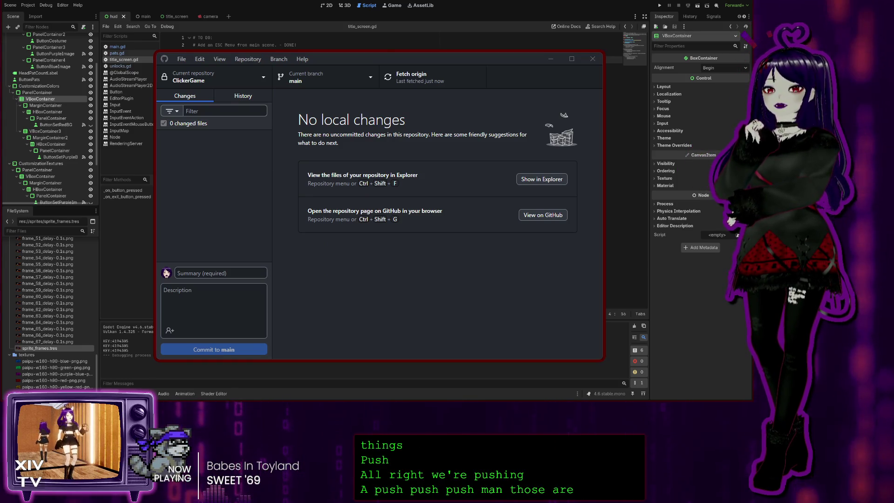
key(alt+Tab)
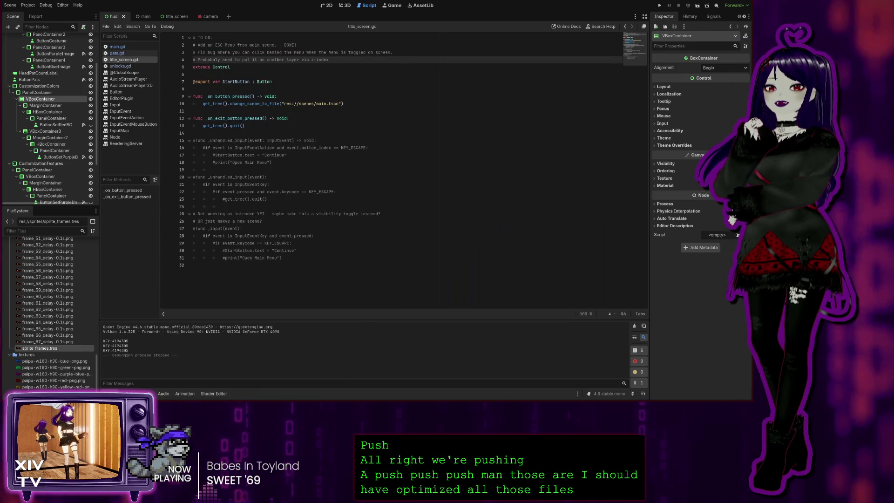